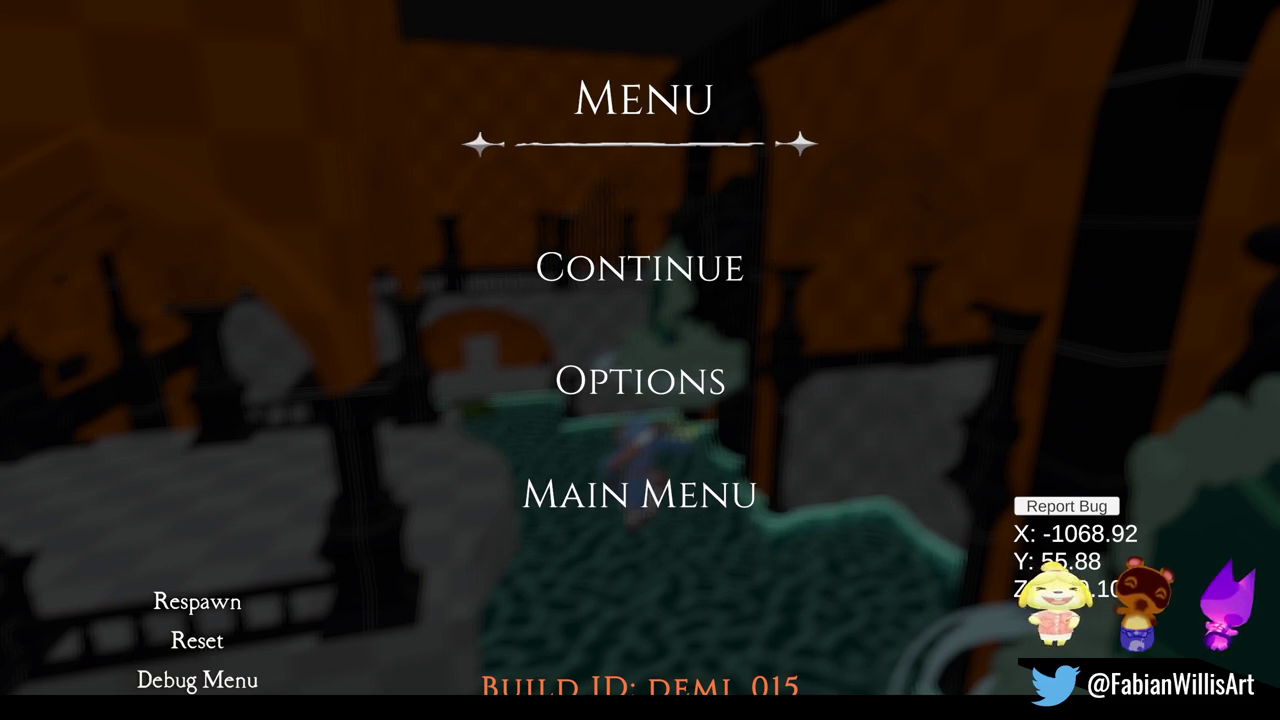
Step: Resume the playtest briefly, pause it again, then exit Play mode back to editing
left_click(634, 292)
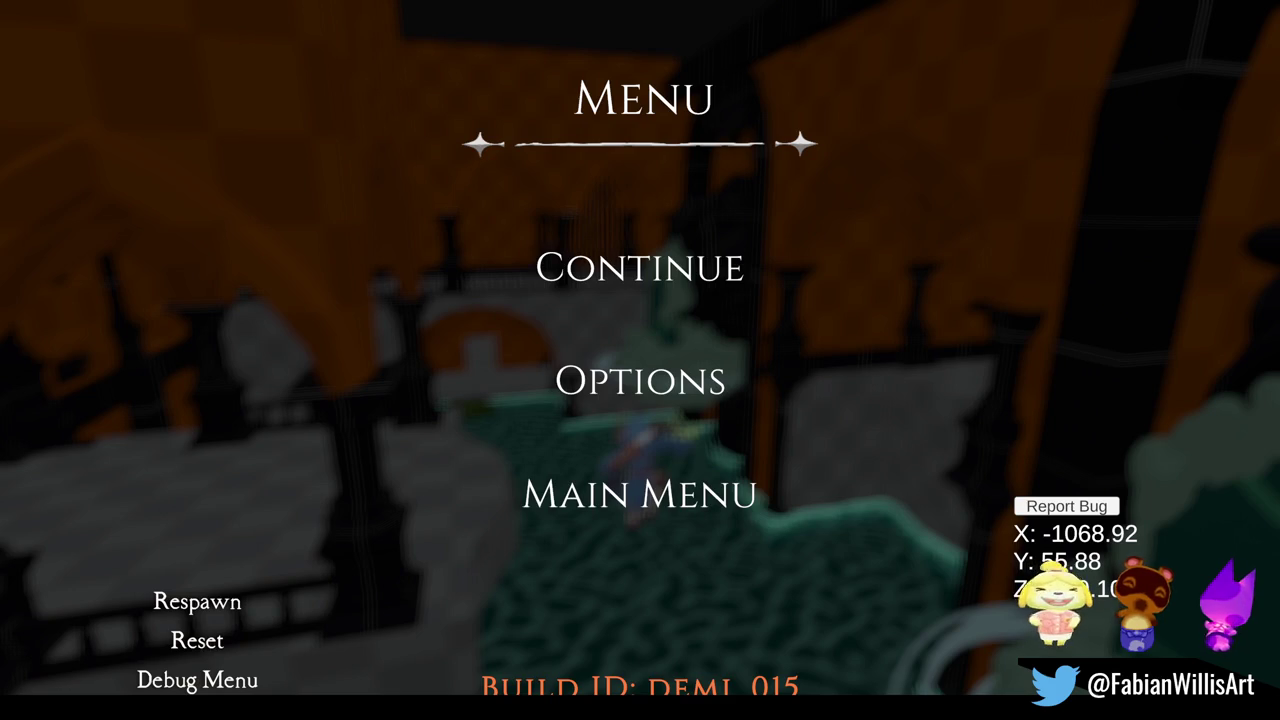
left_click(634, 276)
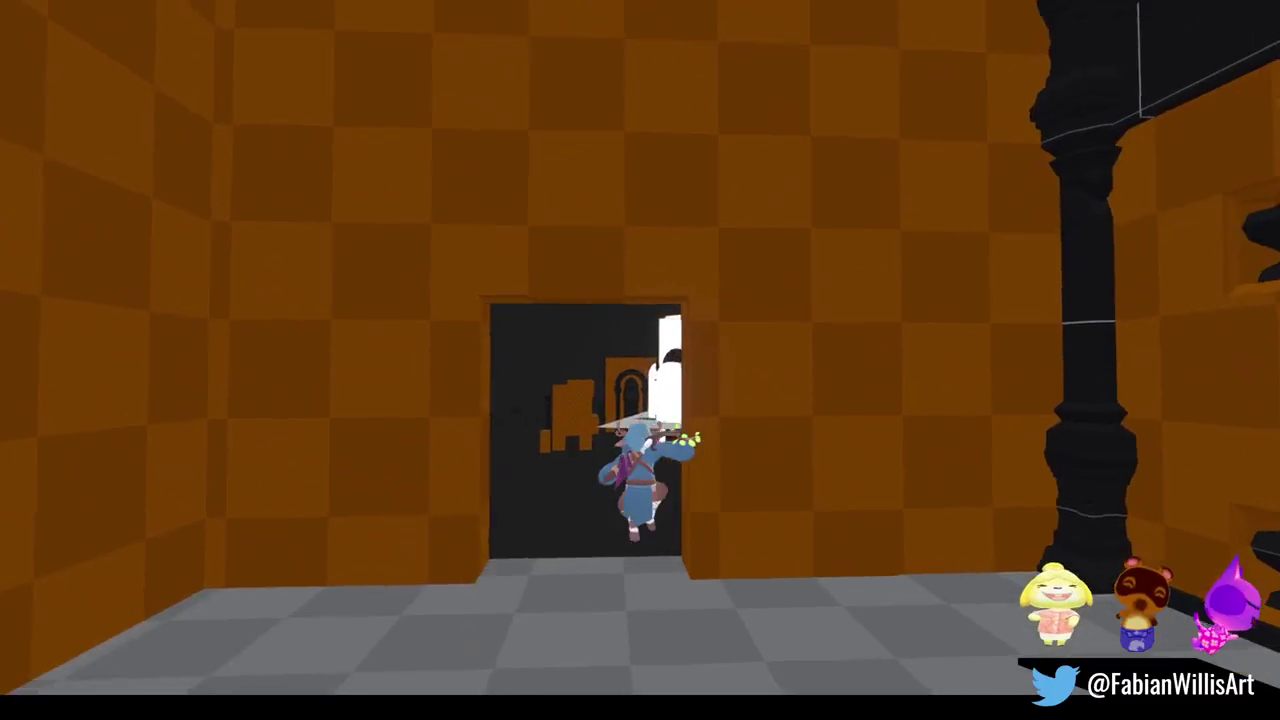
key("Escape")
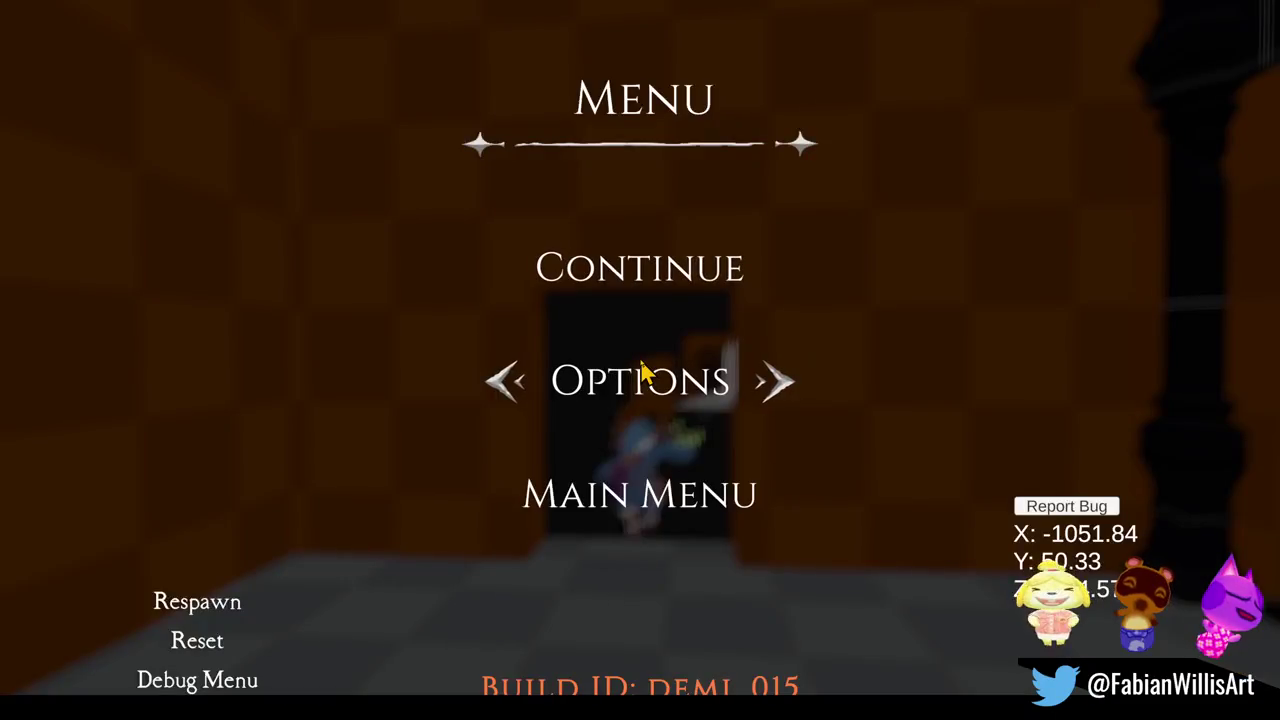
left_click(623, 30)
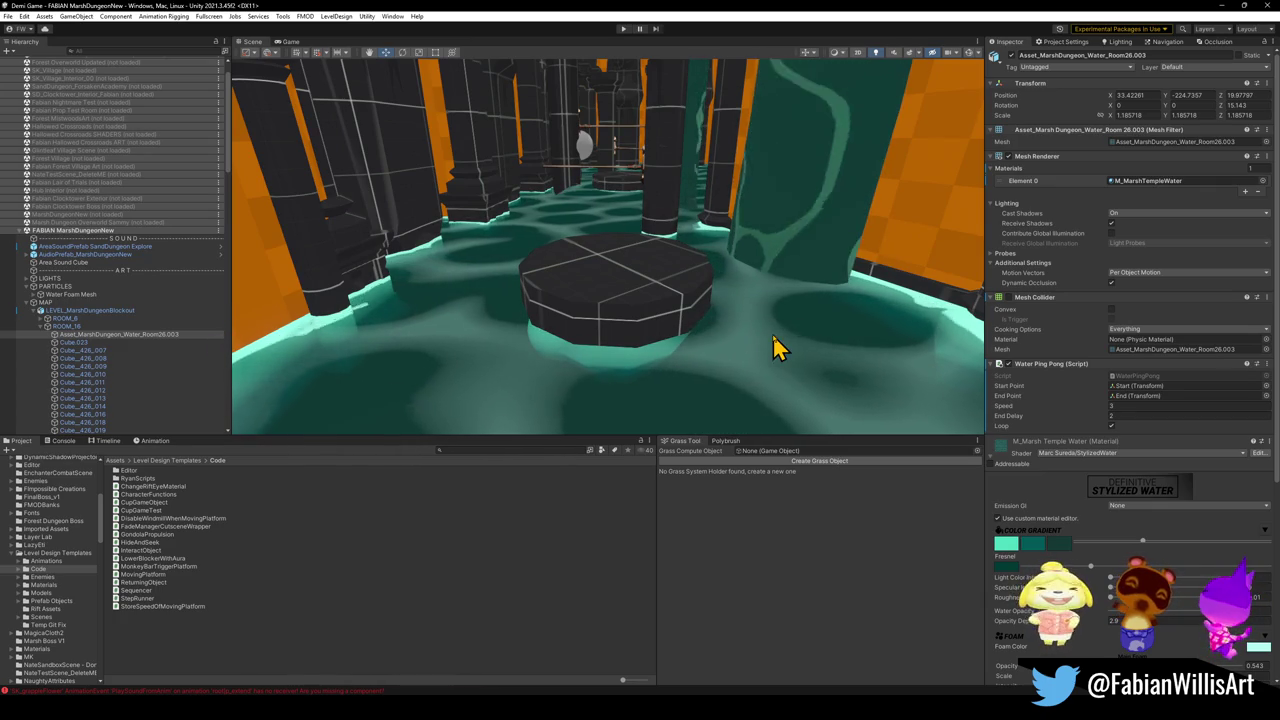
Step: Fly the Scene view over the teal water into the pillar and arched corridors, checking the End marker
mouse_move(740, 340)
left_mouse_down()
mouse_move(729, 377)
mouse_move(791, 397)
mouse_move(720, 346)
mouse_move(729, 363)
left_mouse_up()
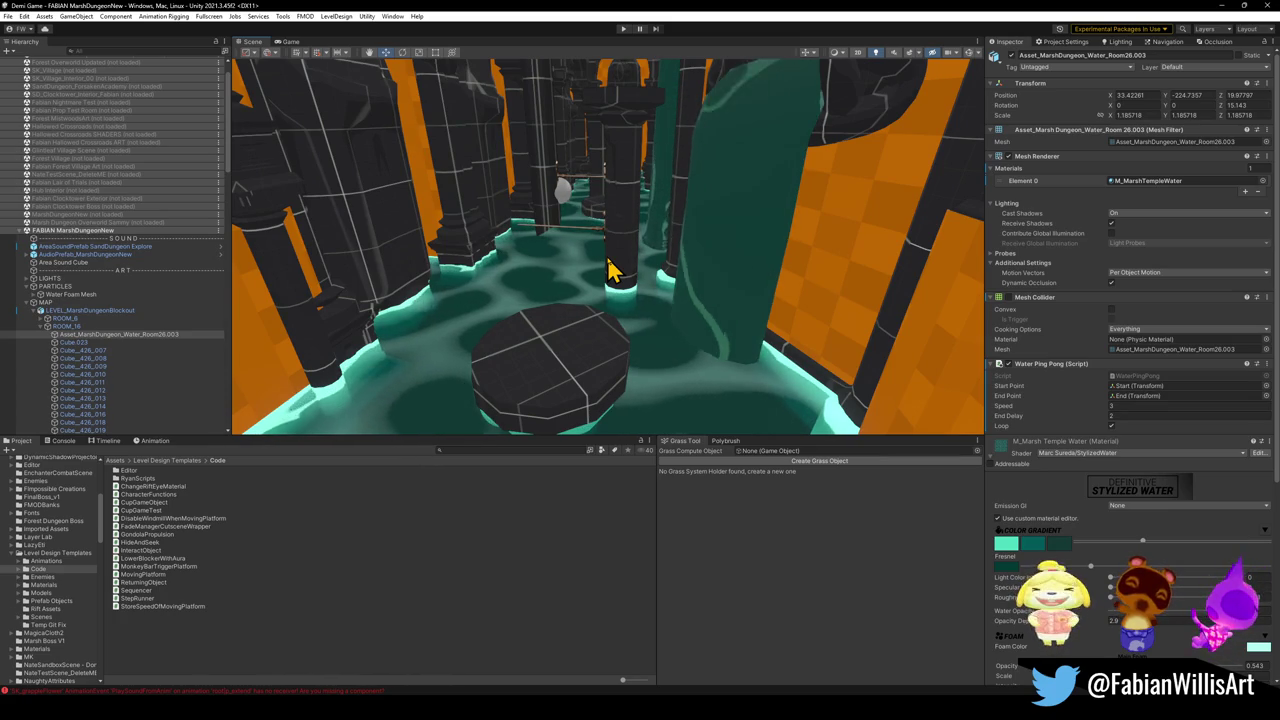
mouse_move(580, 263)
left_mouse_down()
mouse_move(571, 223)
mouse_move(594, 214)
mouse_move(566, 277)
left_mouse_up()
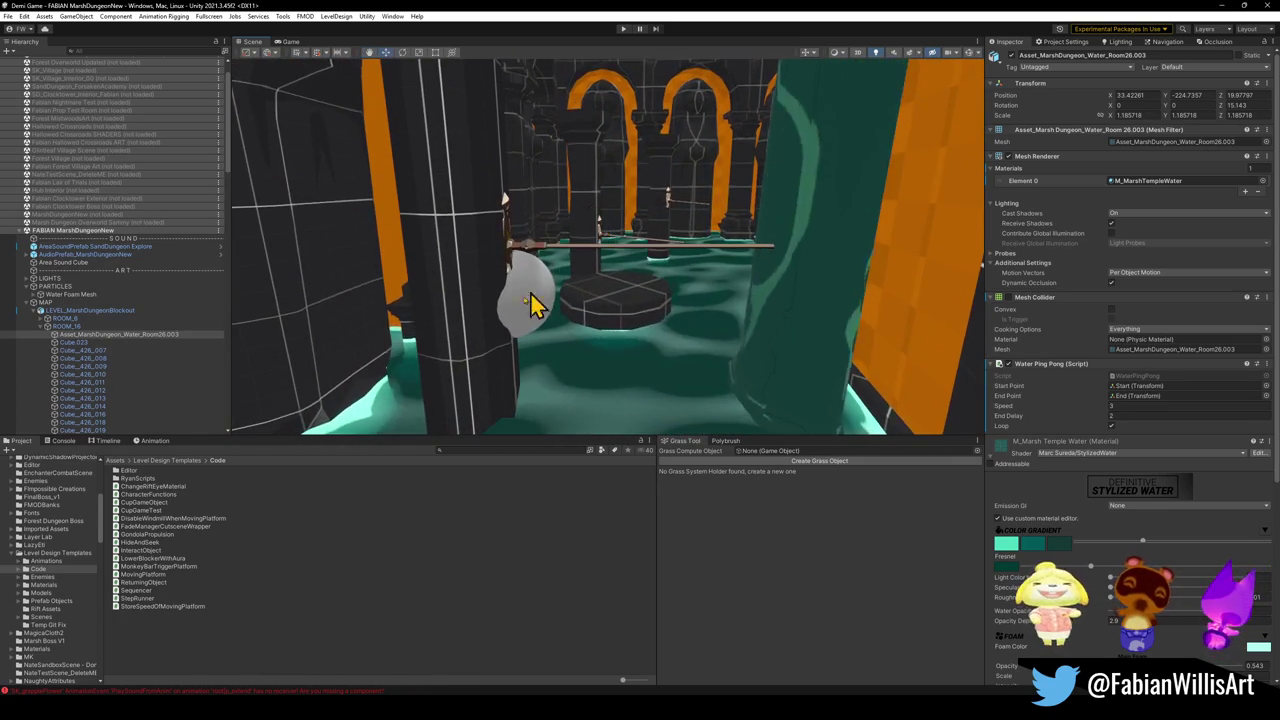
left_click(520, 296)
mouse_move(634, 366)
left_mouse_down()
mouse_move(594, 337)
mouse_move(643, 343)
left_mouse_up()
left_click(186, 663)
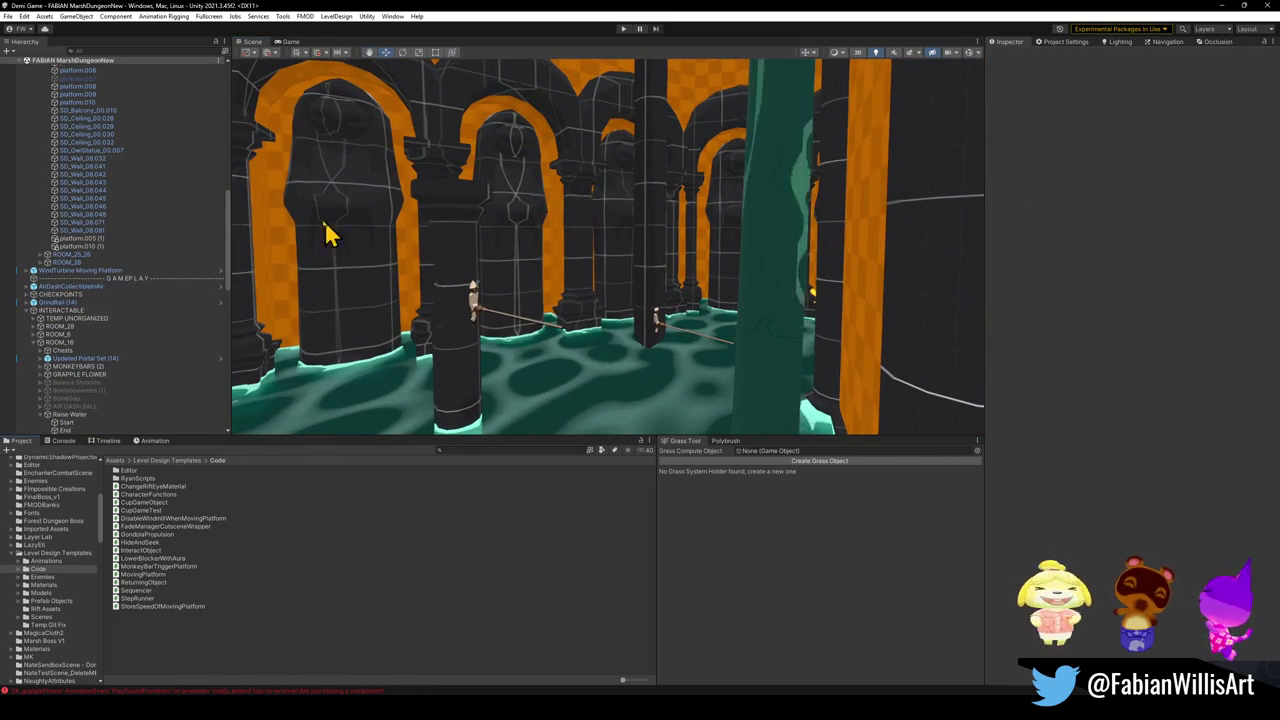
Step: Collapse every Hierarchy item down to its scene root with Ctrl+A and Left Arrow
left_click(145, 193)
key("ctrl+a")
key("Left")
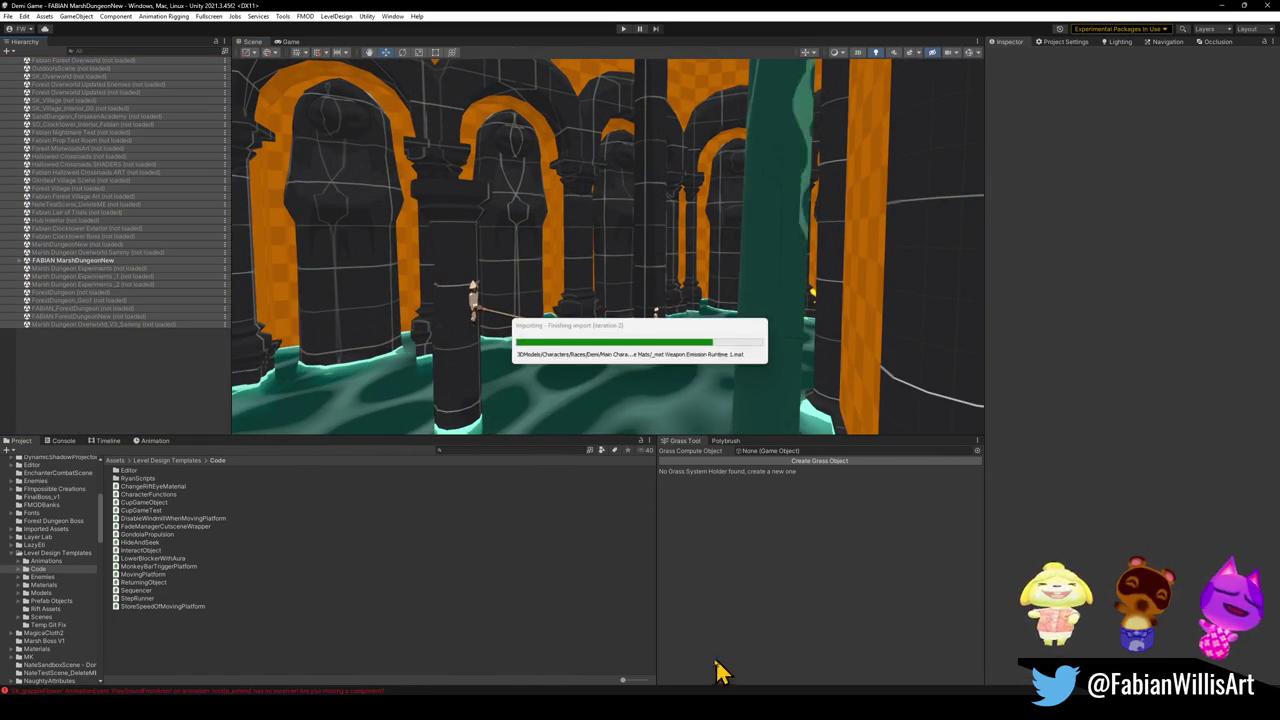
mouse_move(563, 286)
left_mouse_down()
mouse_move(766, 266)
mouse_move(846, 234)
mouse_move(854, 269)
mouse_move(669, 280)
mouse_move(710, 268)
mouse_move(700, 290)
left_mouse_up()
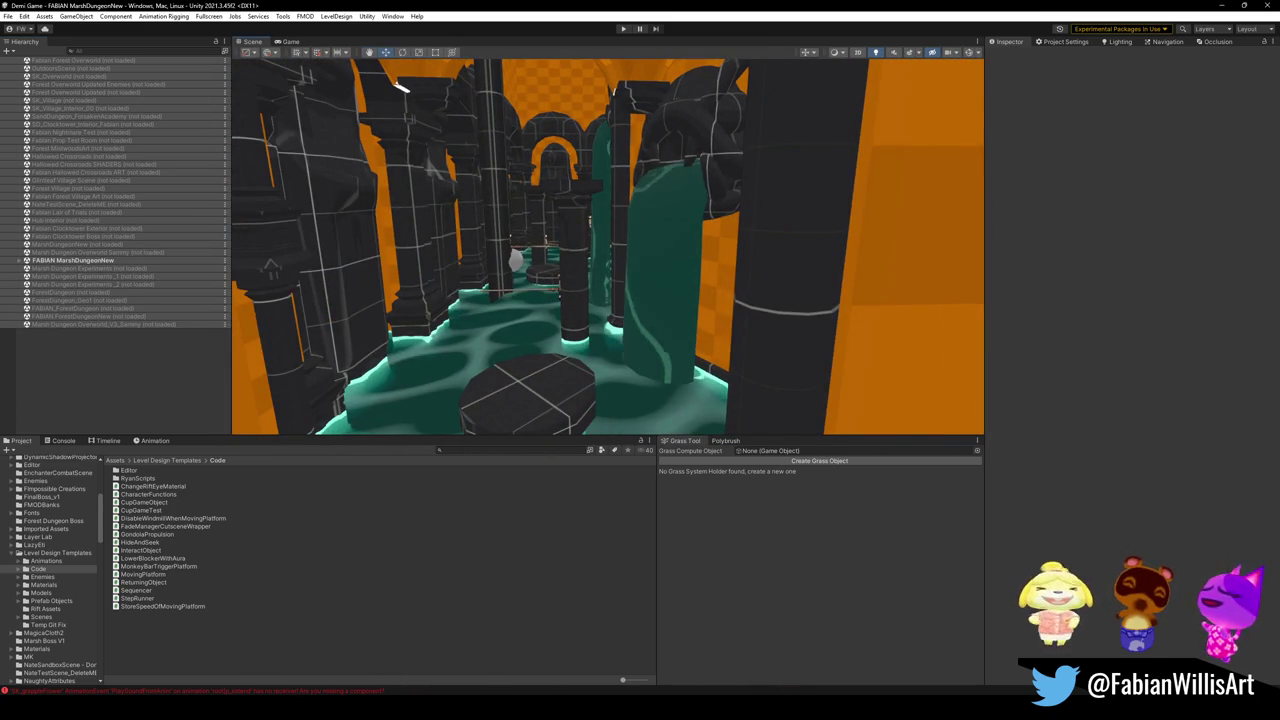
Step: Close the Snipping Tool from the taskbar and bring GitHub Desktop to the front
right_click(813, 712)
left_click(813, 682)
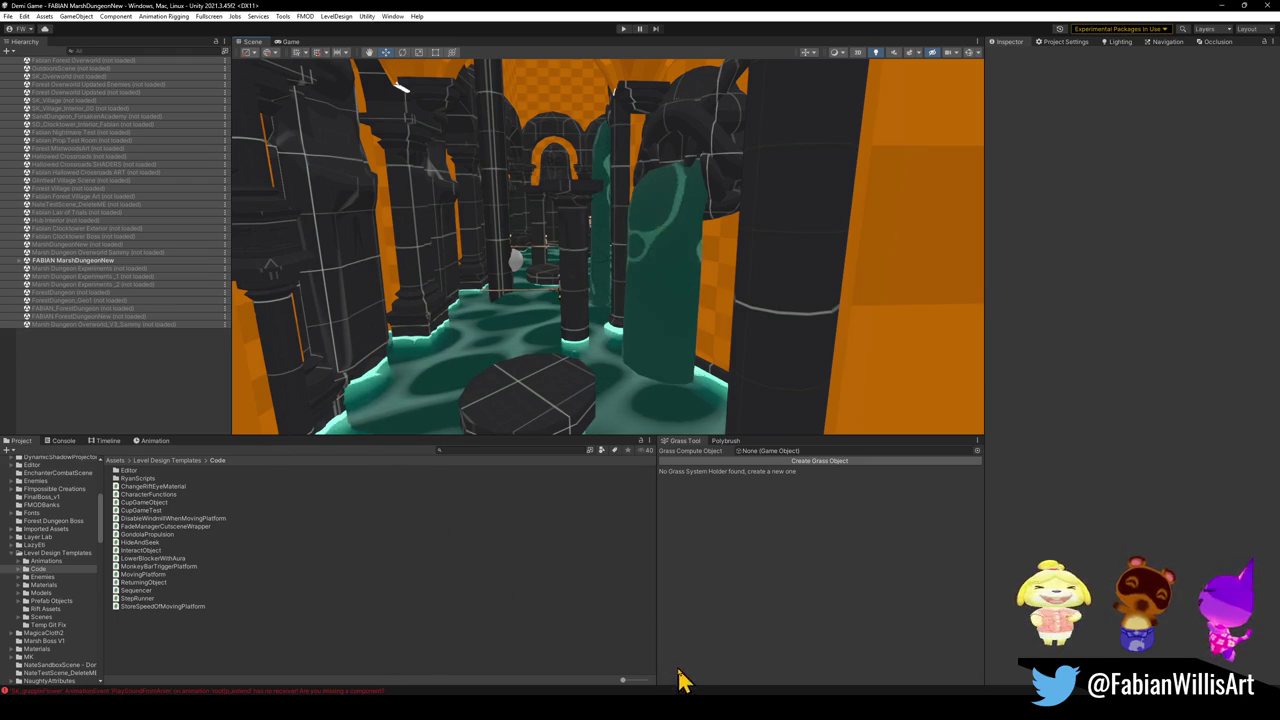
left_click(714, 682)
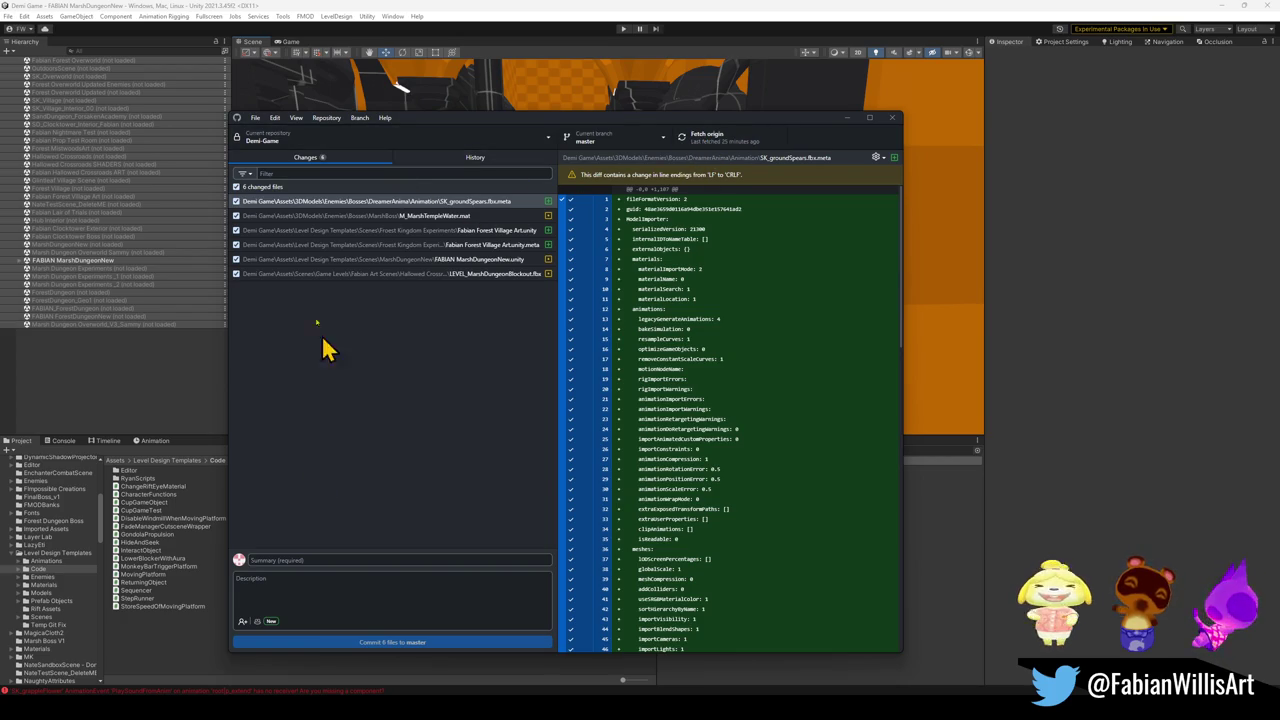
Step: Uncheck SK_groundSpears.fbx.meta and Forest Village Art.unity, keep M_MarshTempleWater.mat checked, and fetch origin
left_click(236, 202)
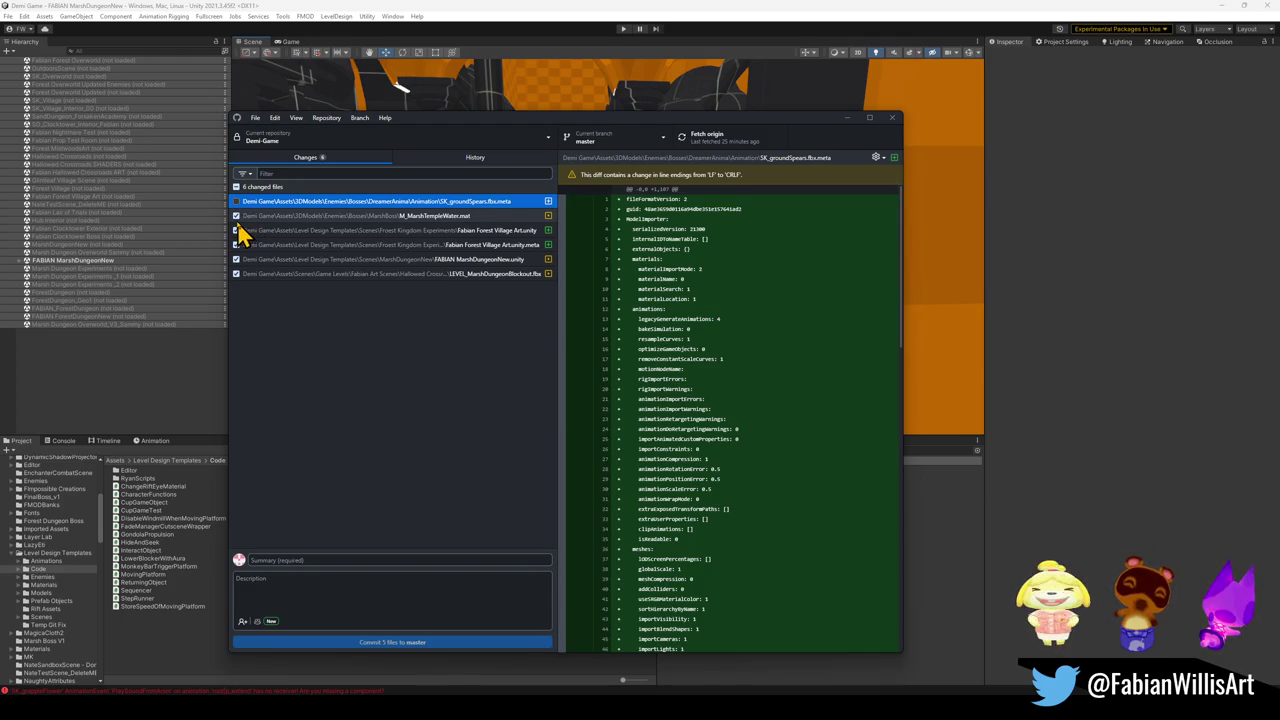
left_click(243, 218)
left_click(236, 216)
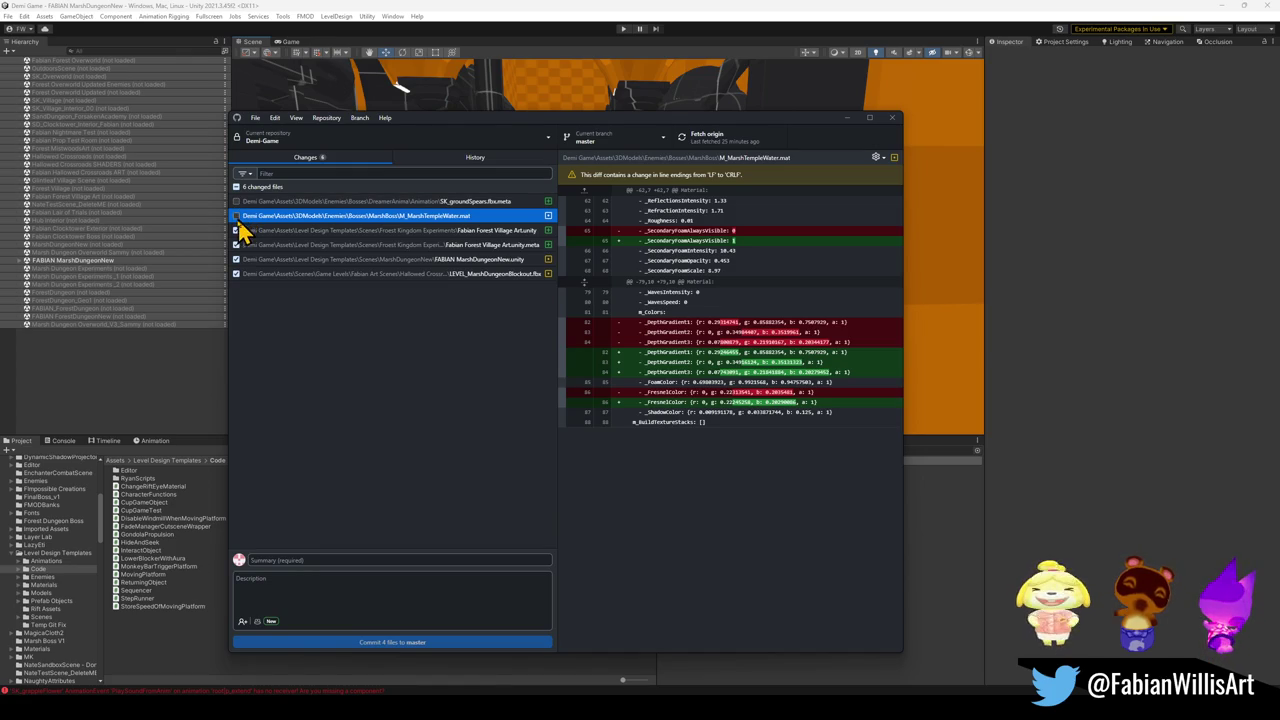
left_click(237, 216)
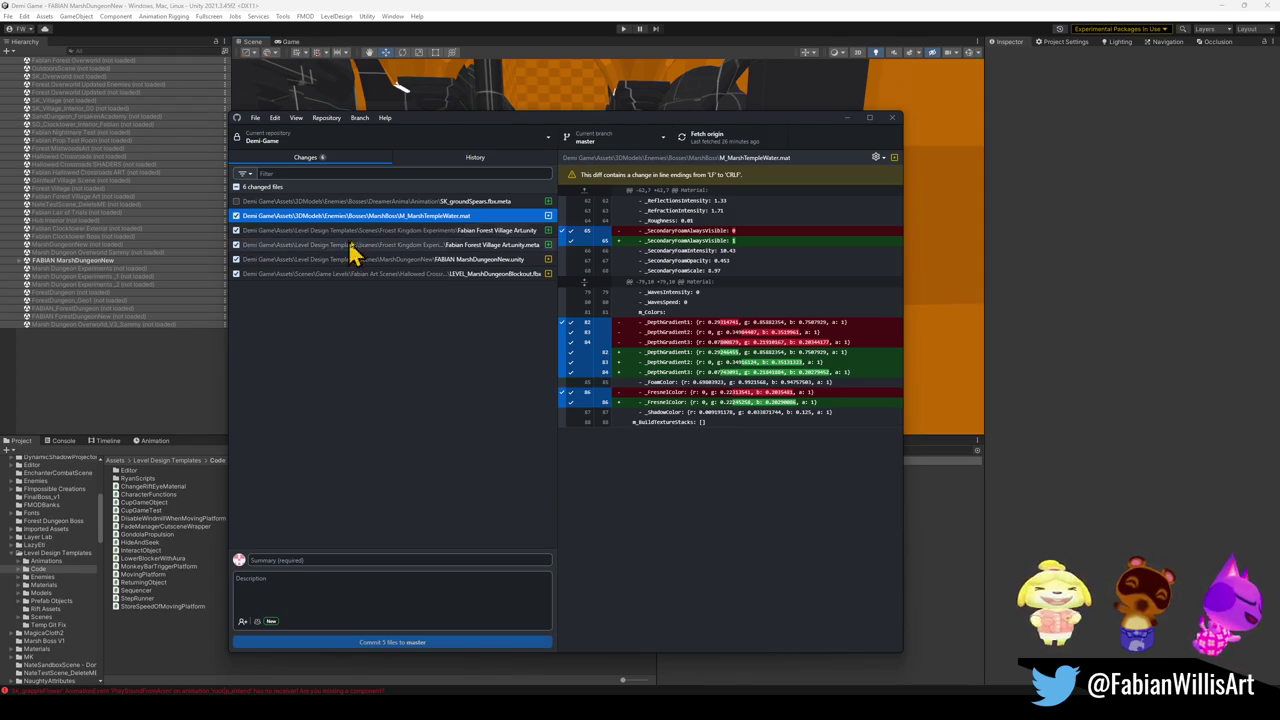
left_click(237, 230)
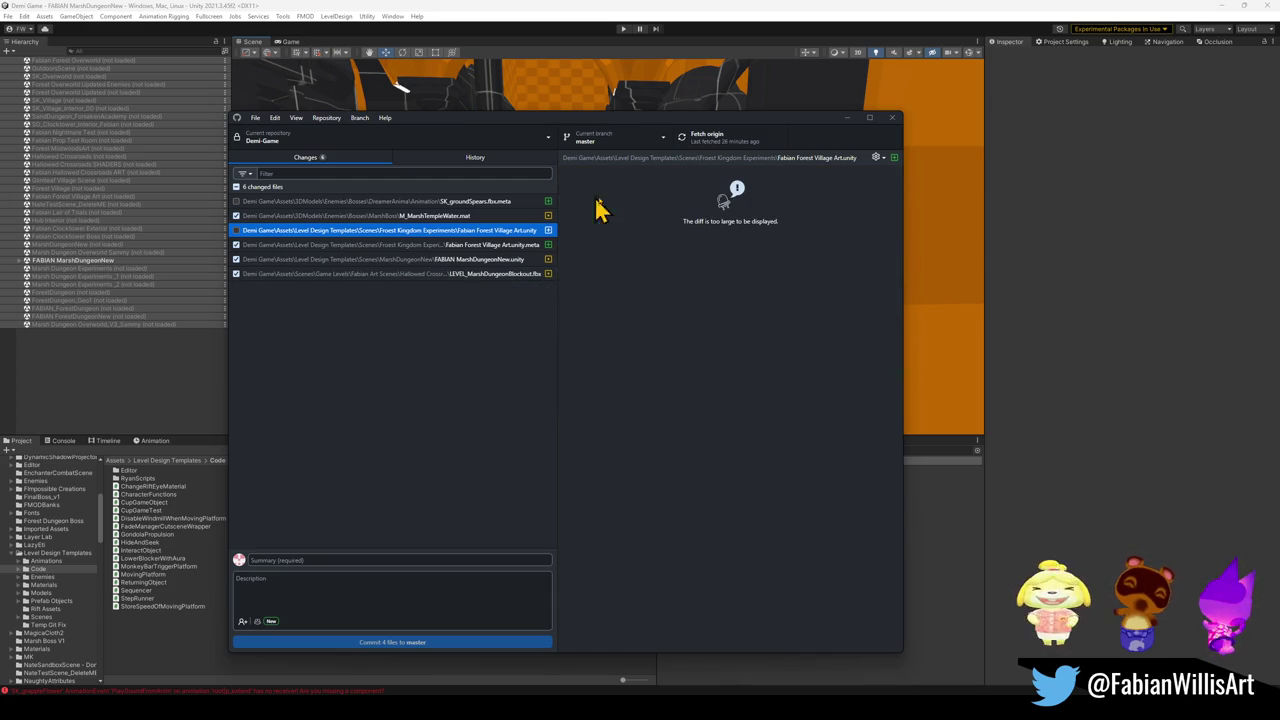
left_click(703, 136)
Step: Commit the 4 files to master with summary 'Marsh Dungeon Layout', push to origin, and return to Unity
left_click(299, 561)
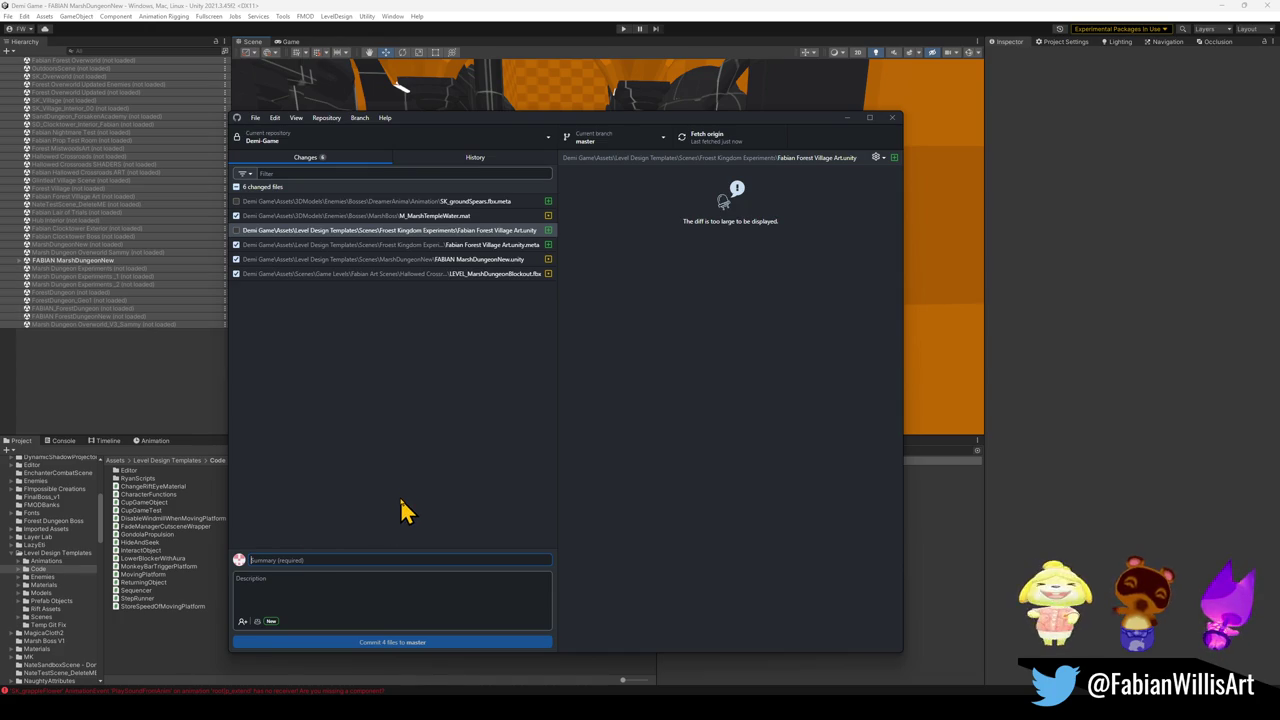
type("Marsh Dungeon Layout")
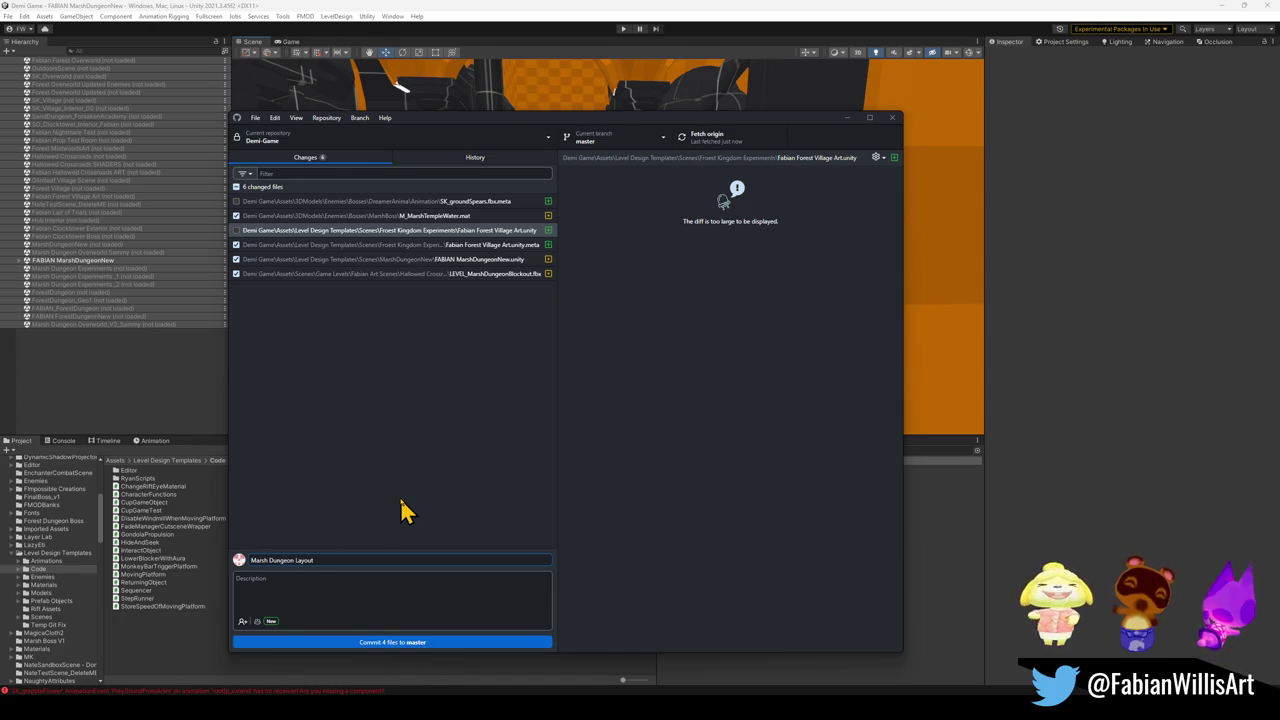
left_click(370, 645)
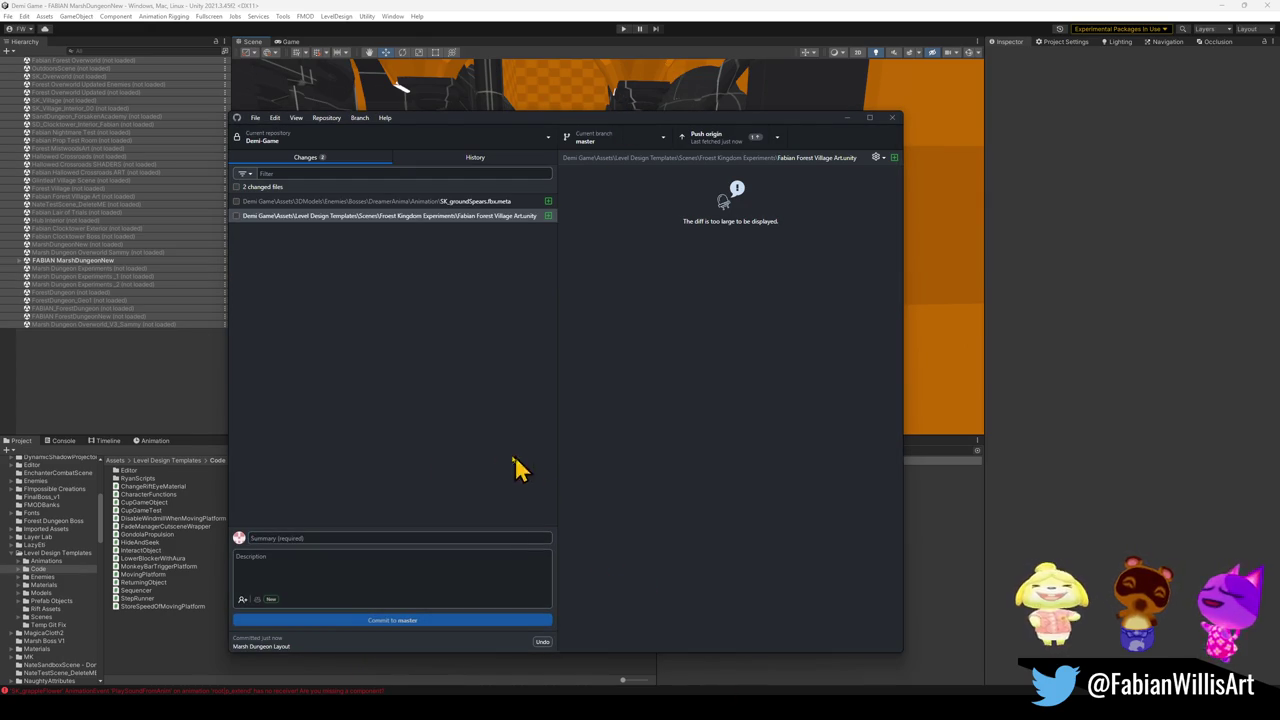
left_click(740, 140)
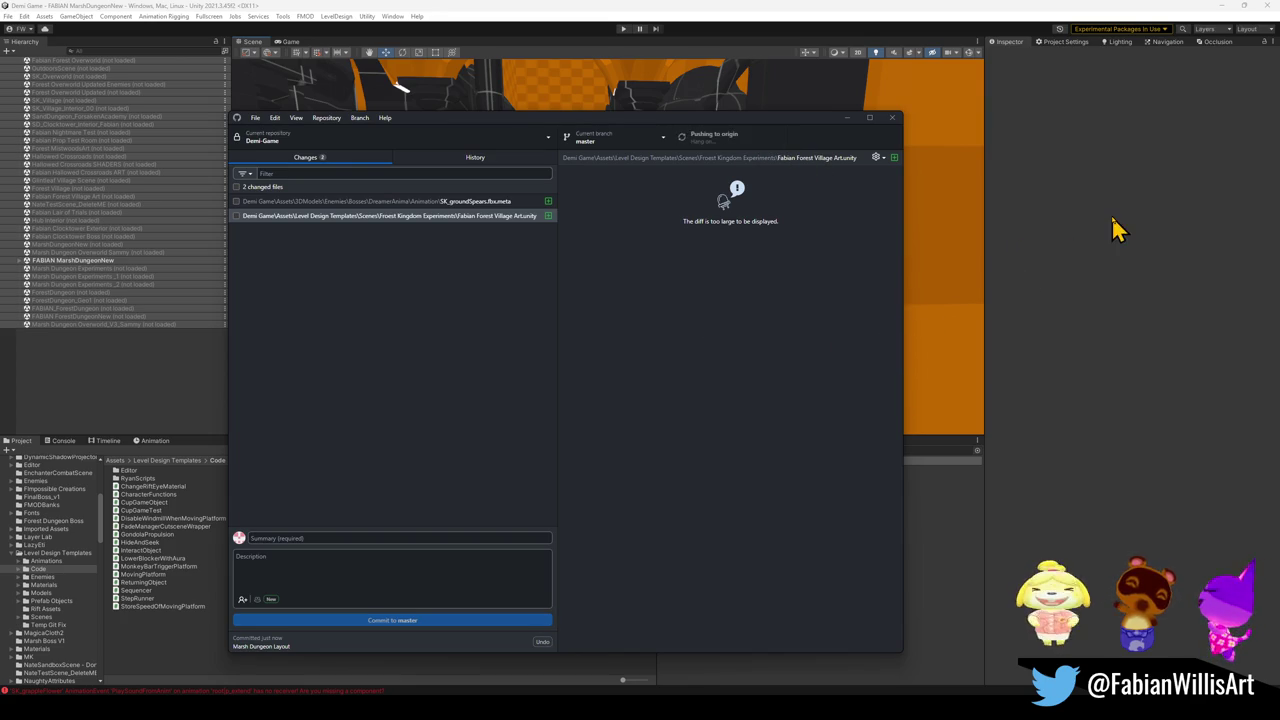
left_click(1098, 245)
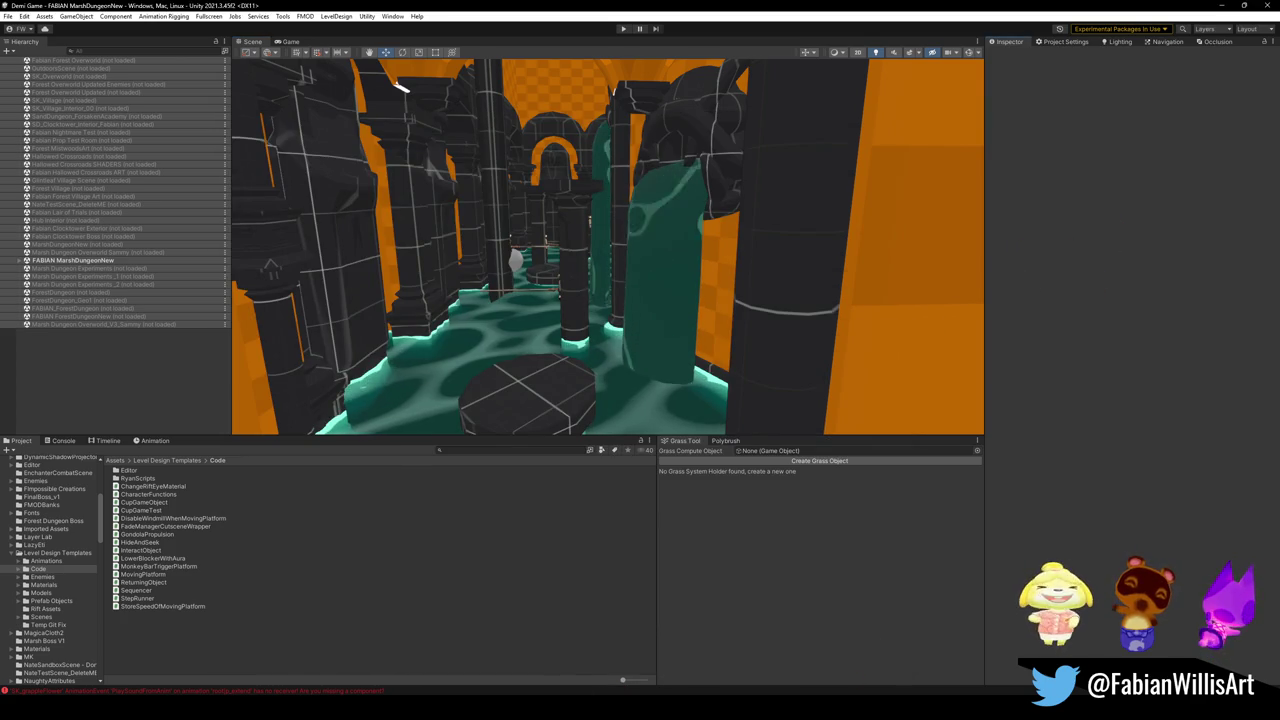
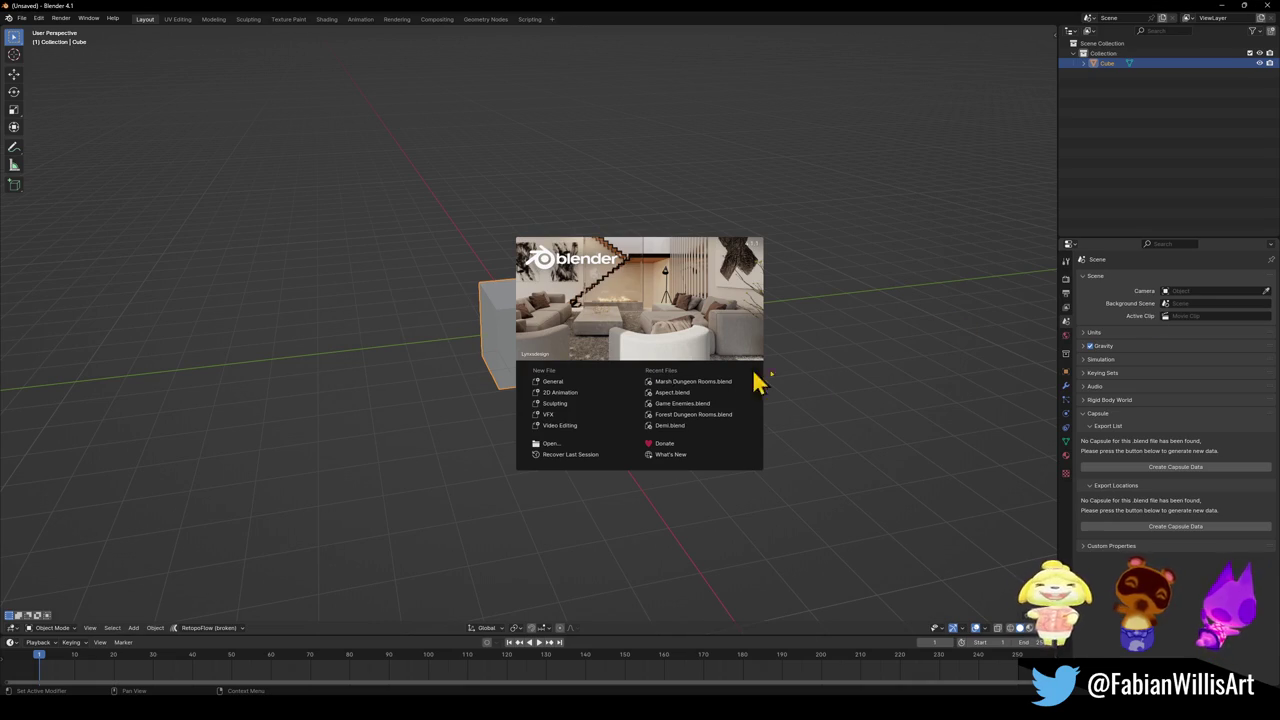
Step: Dismiss the splash screen and close the unsaved default-cube Blender session
left_click(22, 19)
mouse_move(48, 48)
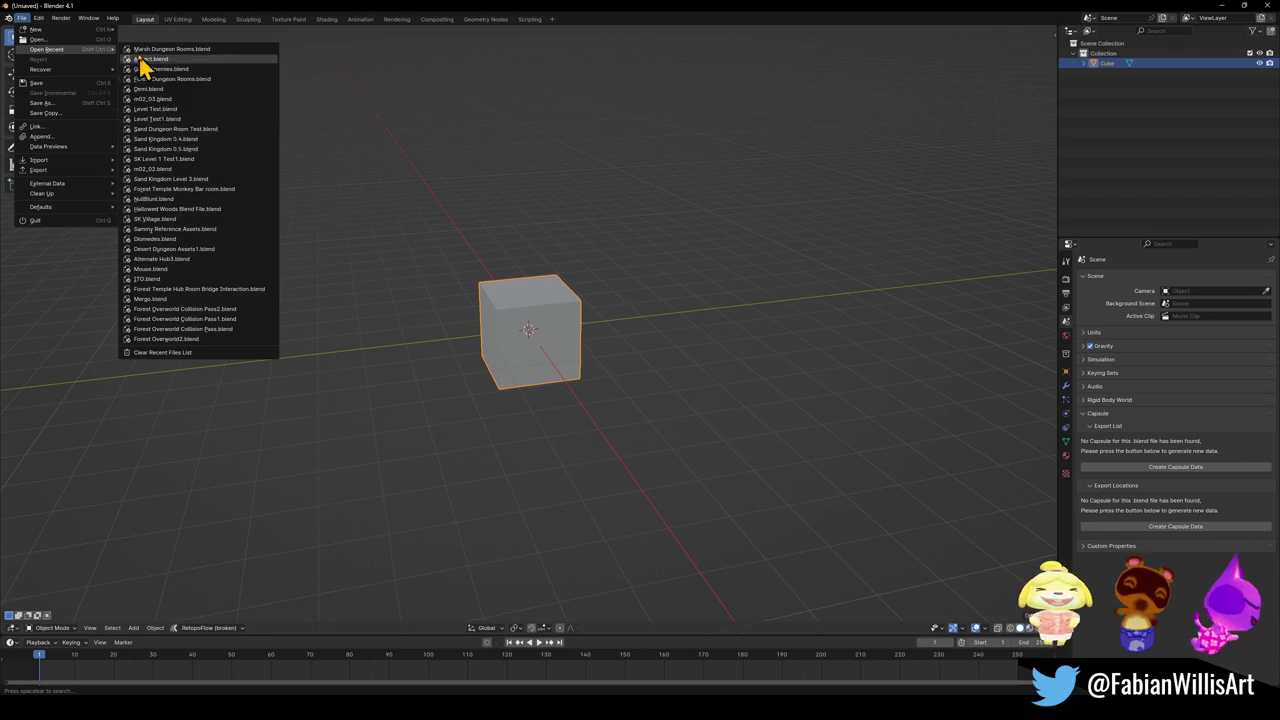
left_click(1267, 6)
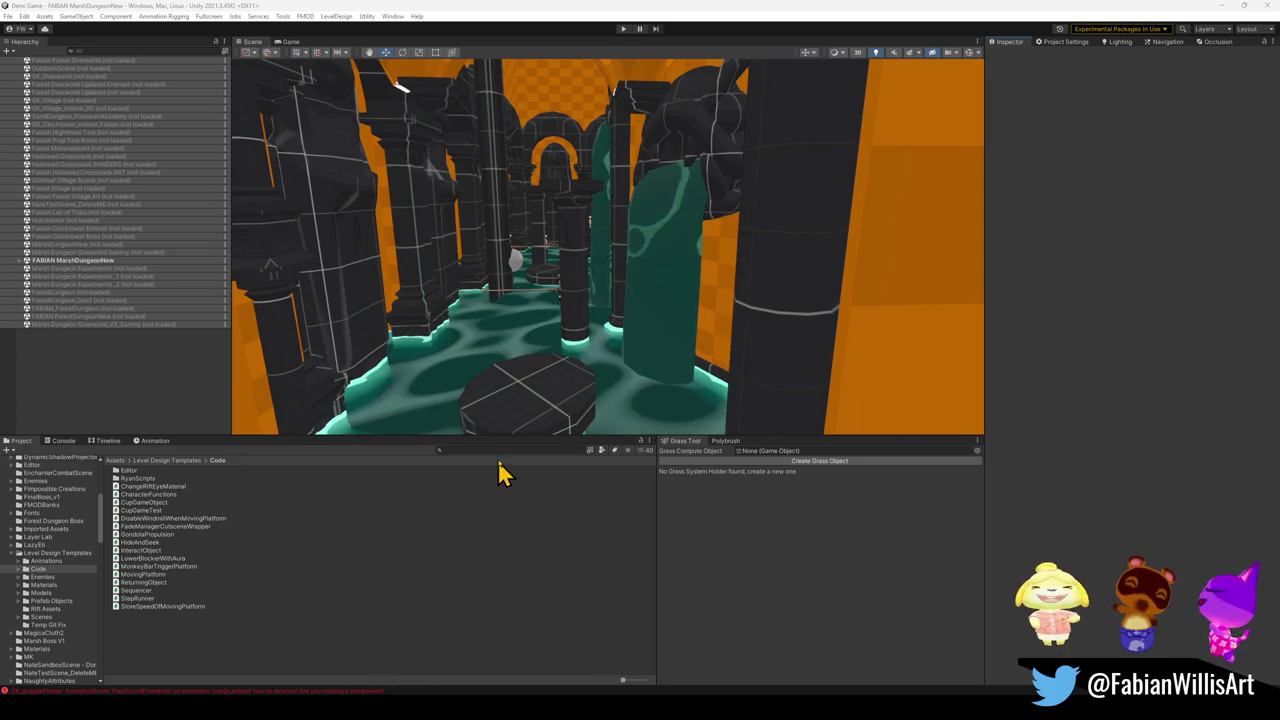
Step: Enlarge the Project panel thumbnails and nudge the Scene view camera slightly
left_click_drag(626, 682, 648, 682)
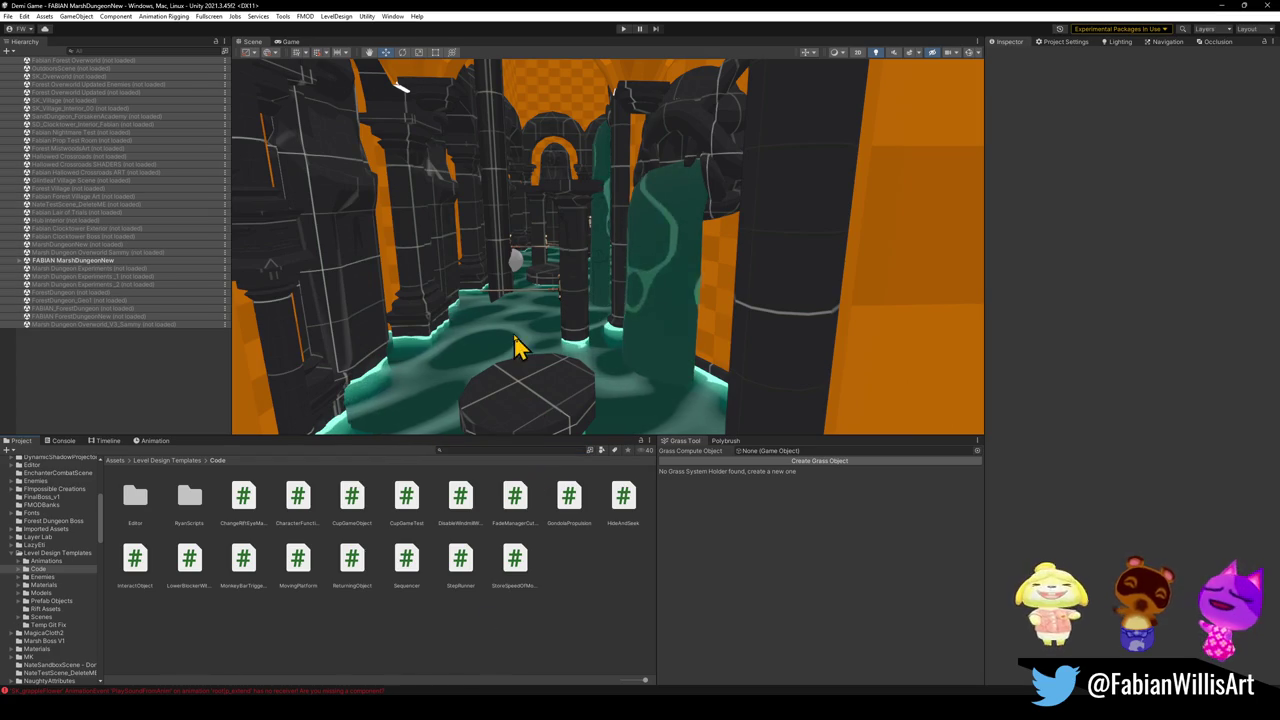
left_click_drag(513, 345, 527, 348)
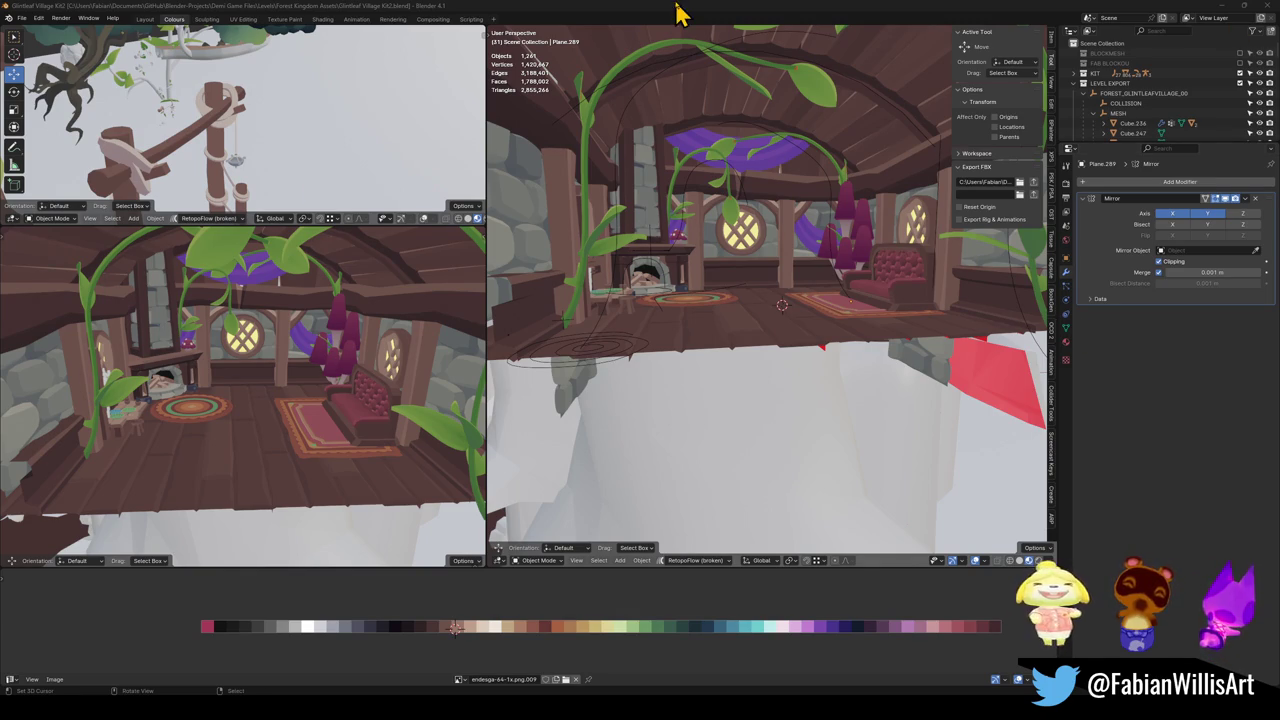
Step: Start walk navigation through the tree house interior in the right viewport
key("shift+grave")
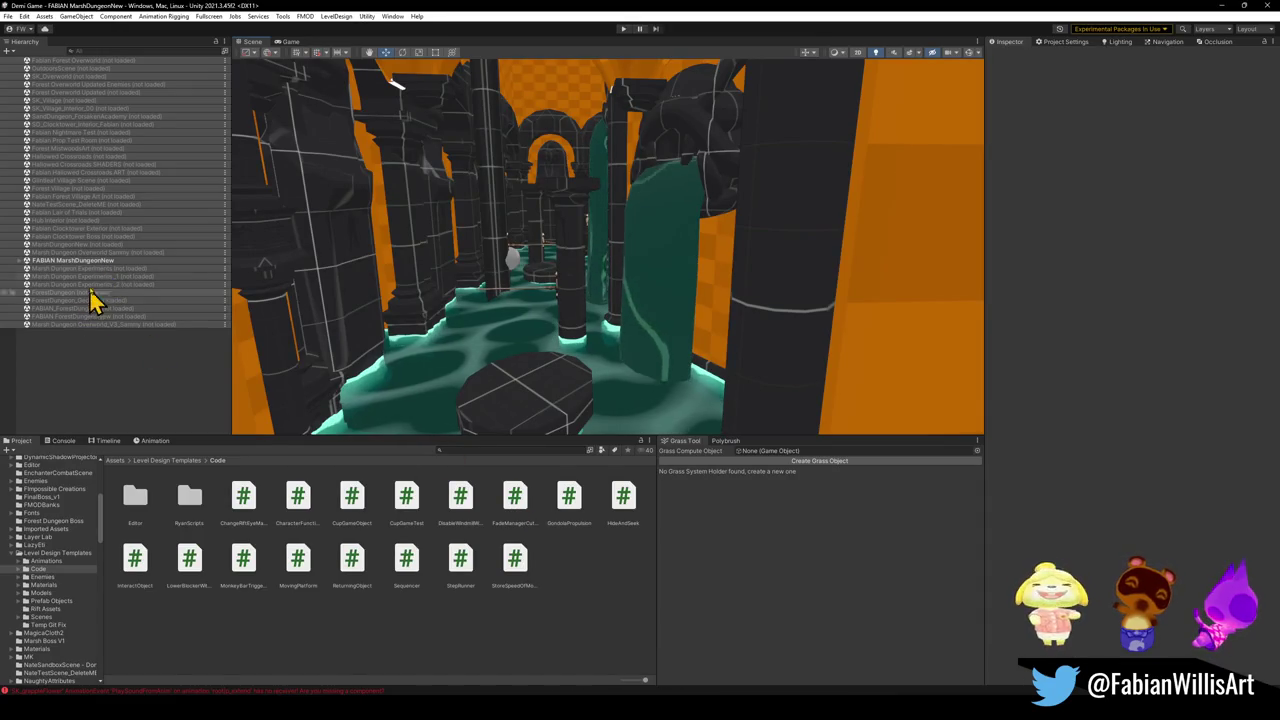
Step: Load the Fabian Forest Village Art scene and unload FABIAN MarshDungeonNew from its context menu
left_click(73, 198)
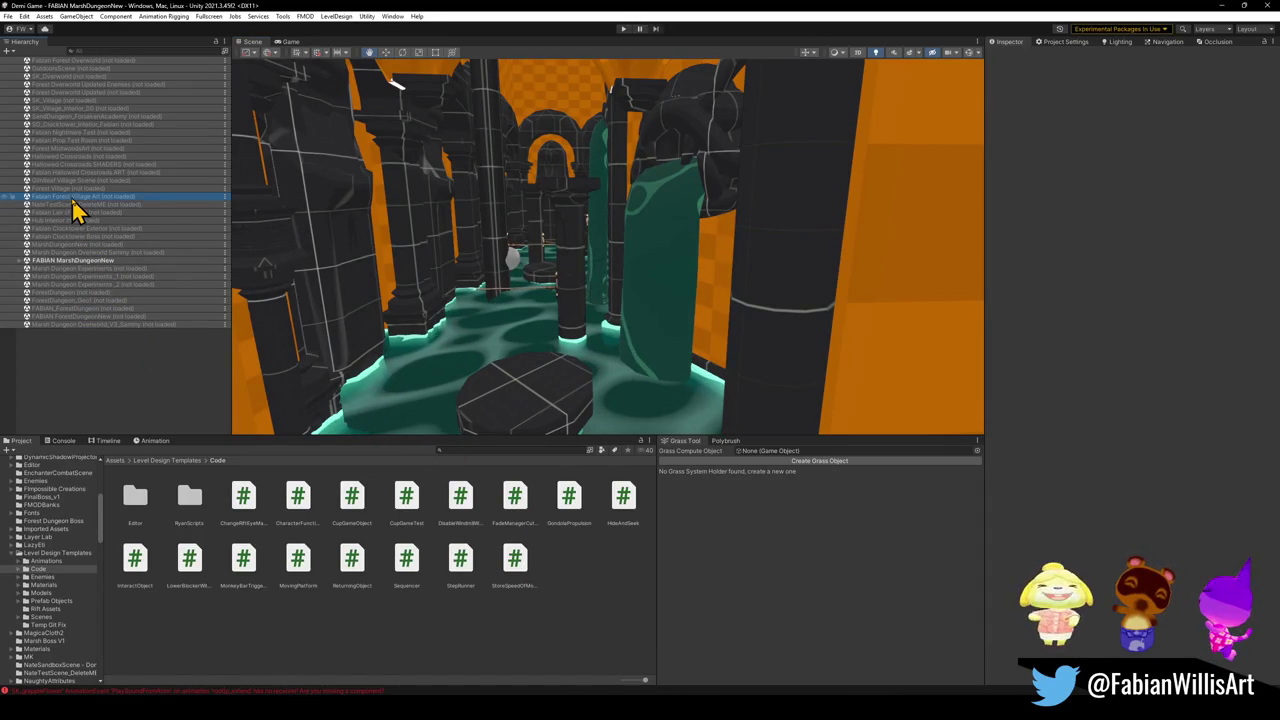
double_click(93, 268)
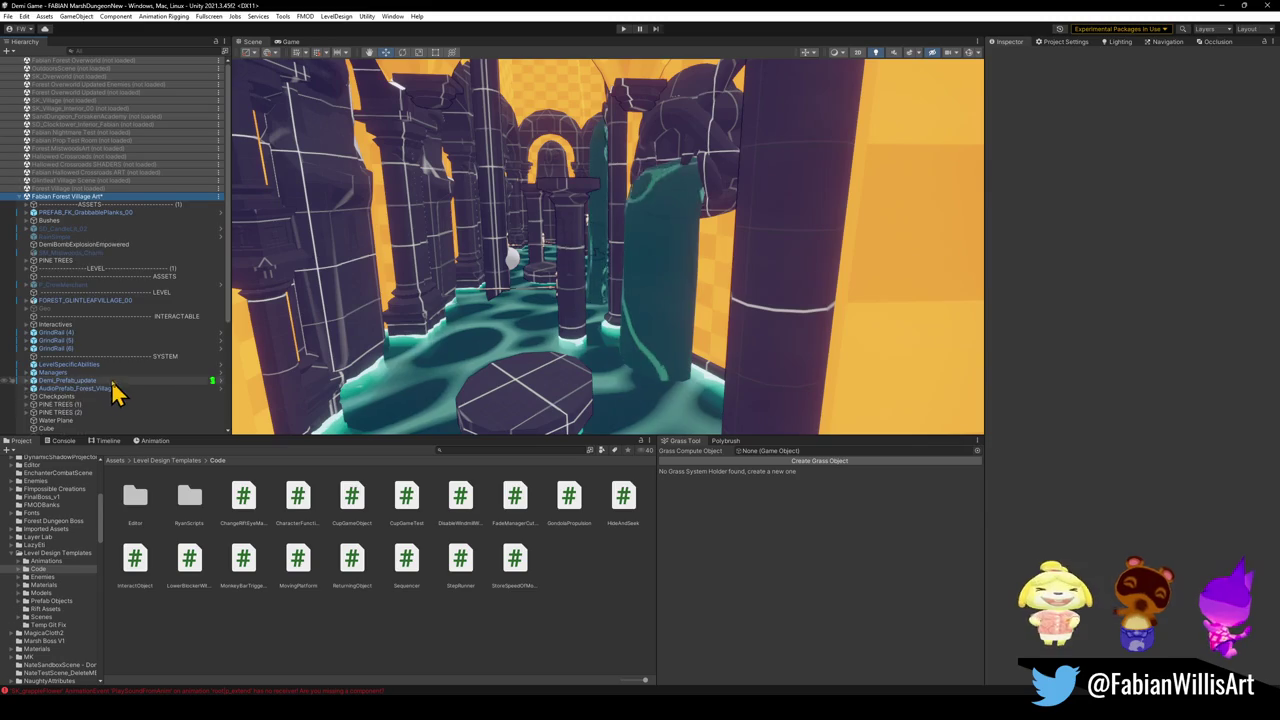
scroll(110, 397, "down", 5)
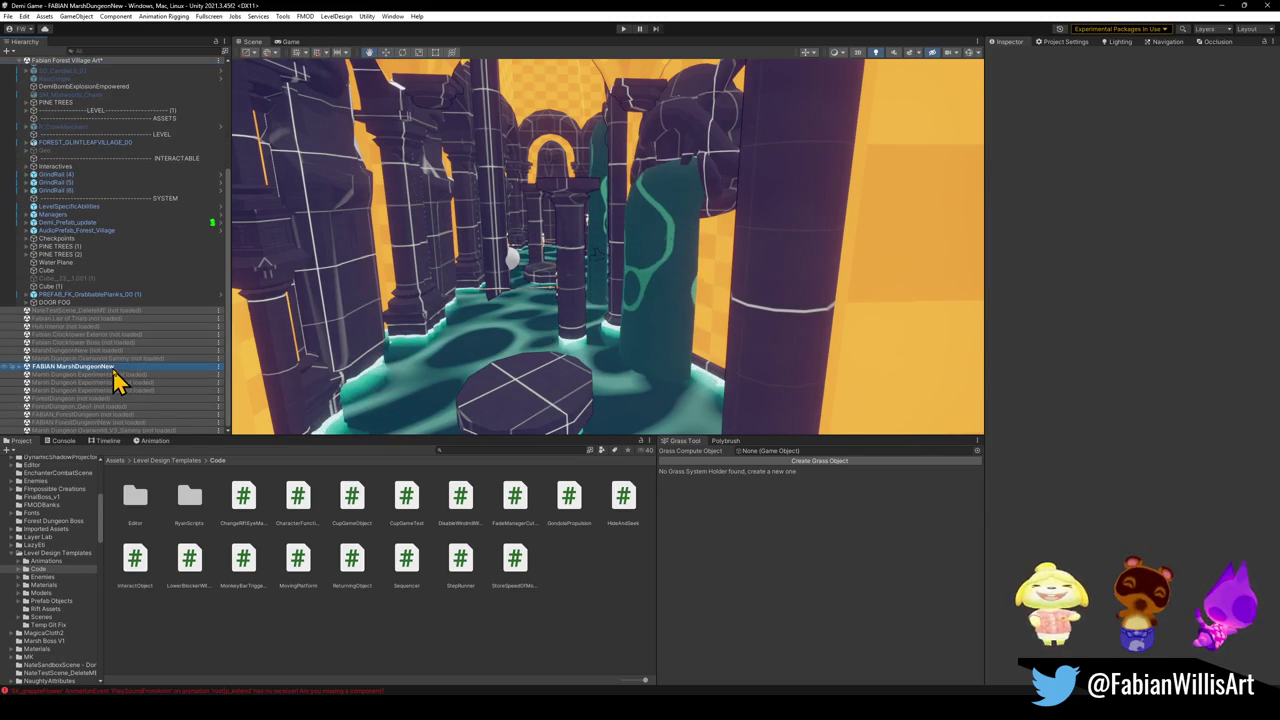
right_click(114, 371)
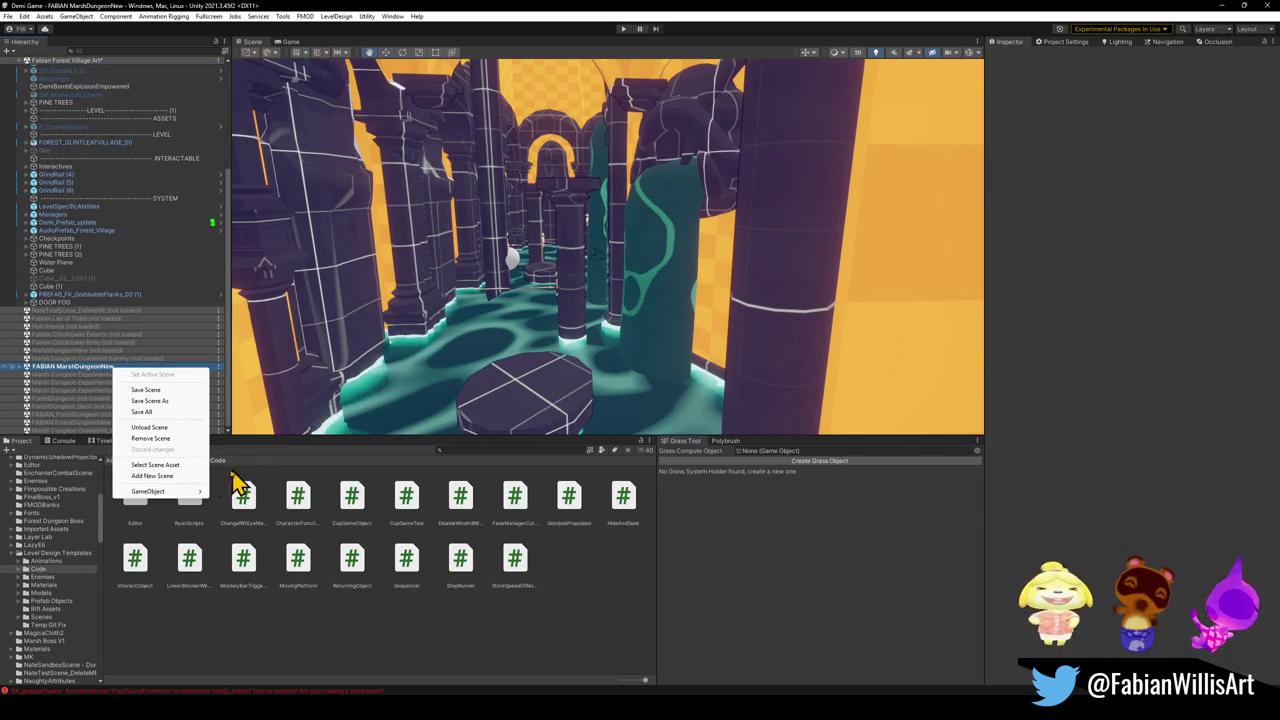
left_click(160, 427)
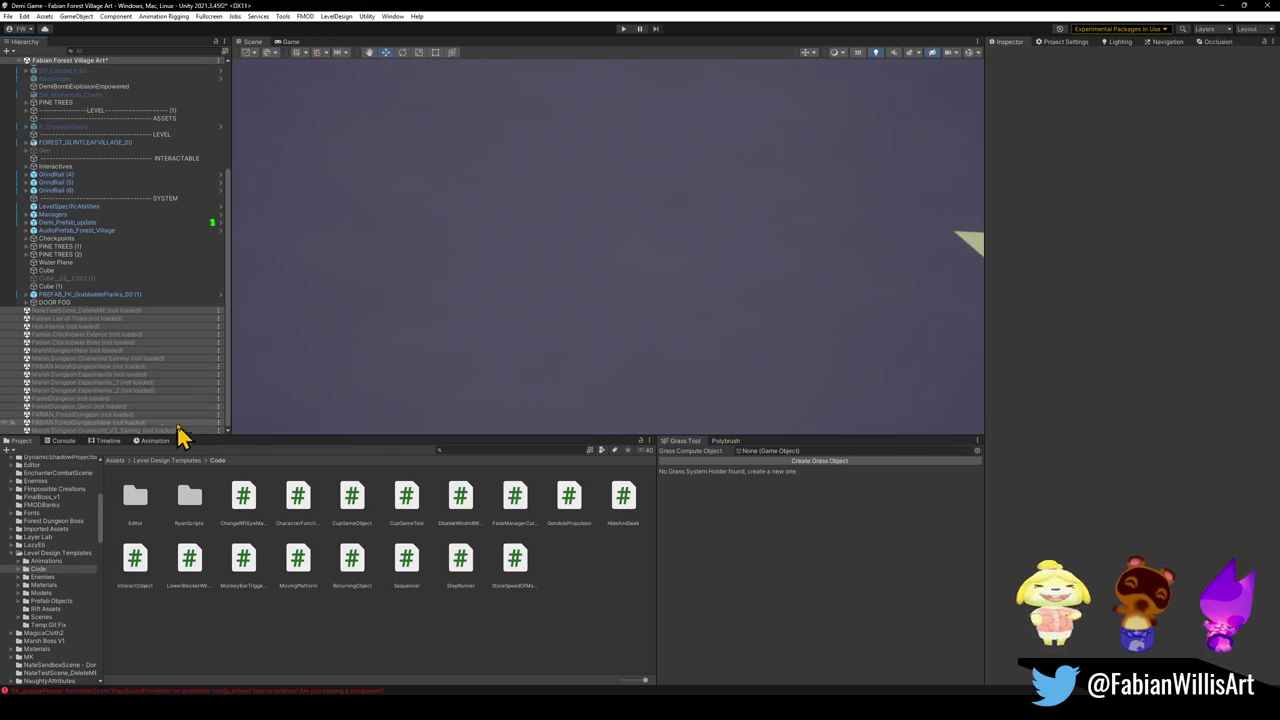
Step: Frame the DOOR FOG object and fly the camera around the door area
left_click(90, 303)
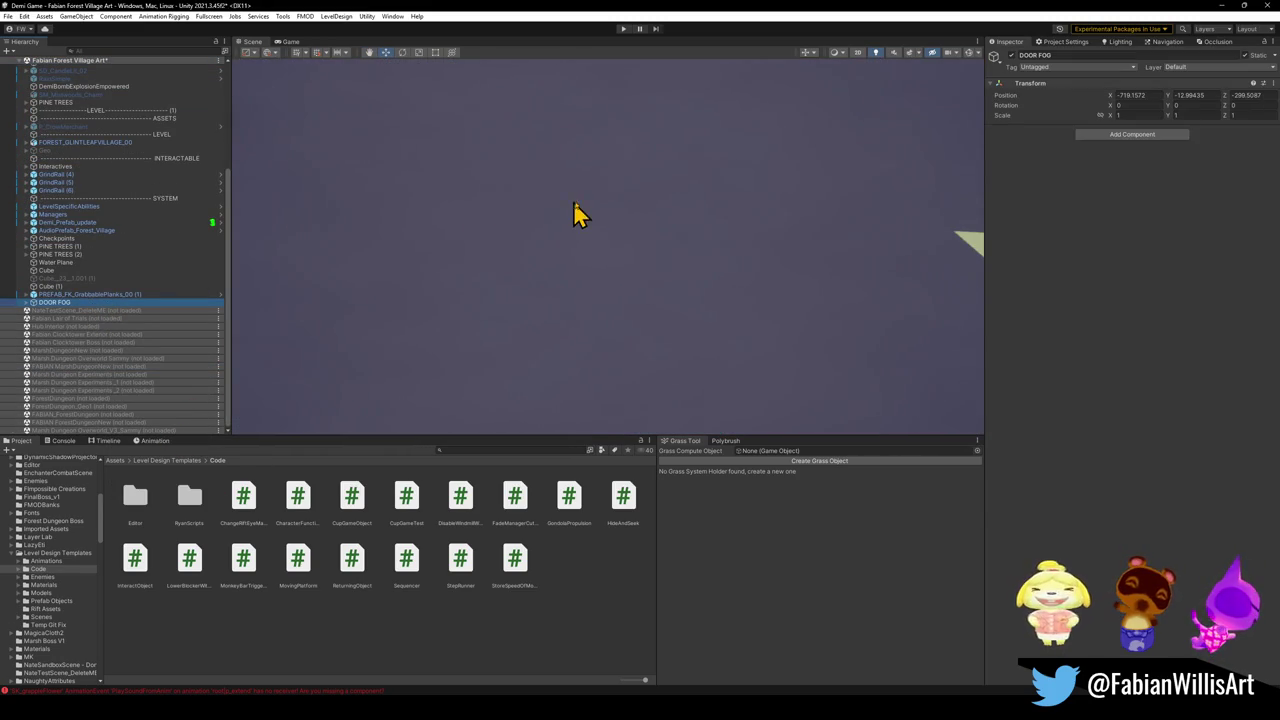
key("f")
mouse_move(398, 243)
left_mouse_down()
mouse_move(583, 277)
mouse_move(528, 266)
mouse_move(766, 229)
mouse_move(260, 258)
left_mouse_up()
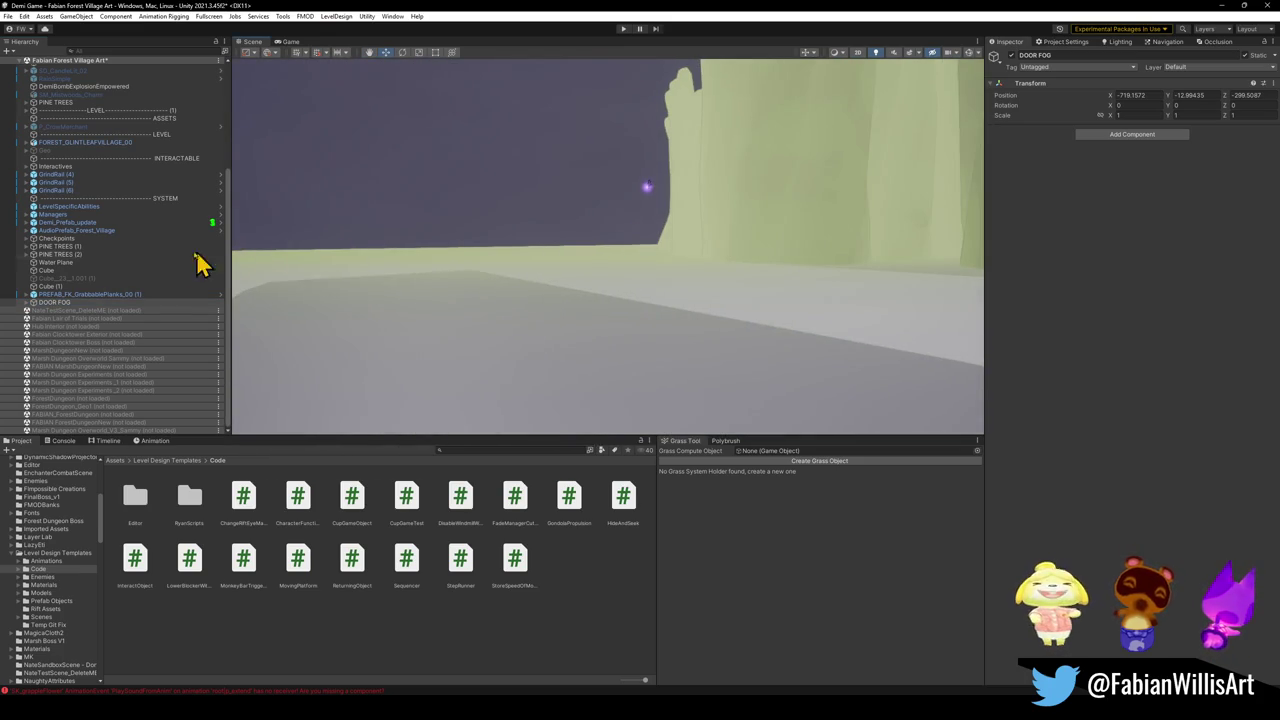
Step: Frame the Cube and fly past the willow, fence and rope bridge to the forest path
left_click(46, 270)
key("f")
mouse_move(737, 215)
left_mouse_down()
mouse_move(689, 209)
mouse_move(606, 257)
mouse_move(509, 246)
mouse_move(643, 213)
mouse_move(743, 206)
mouse_move(751, 229)
mouse_move(743, 200)
mouse_move(623, 227)
mouse_move(320, 191)
mouse_move(591, 220)
mouse_move(591, 209)
mouse_move(587, 234)
mouse_move(591, 206)
mouse_move(625, 218)
mouse_move(622, 247)
mouse_move(840, 309)
mouse_move(578, 261)
mouse_move(617, 289)
mouse_move(726, 314)
mouse_move(520, 251)
mouse_move(498, 211)
left_mouse_up()
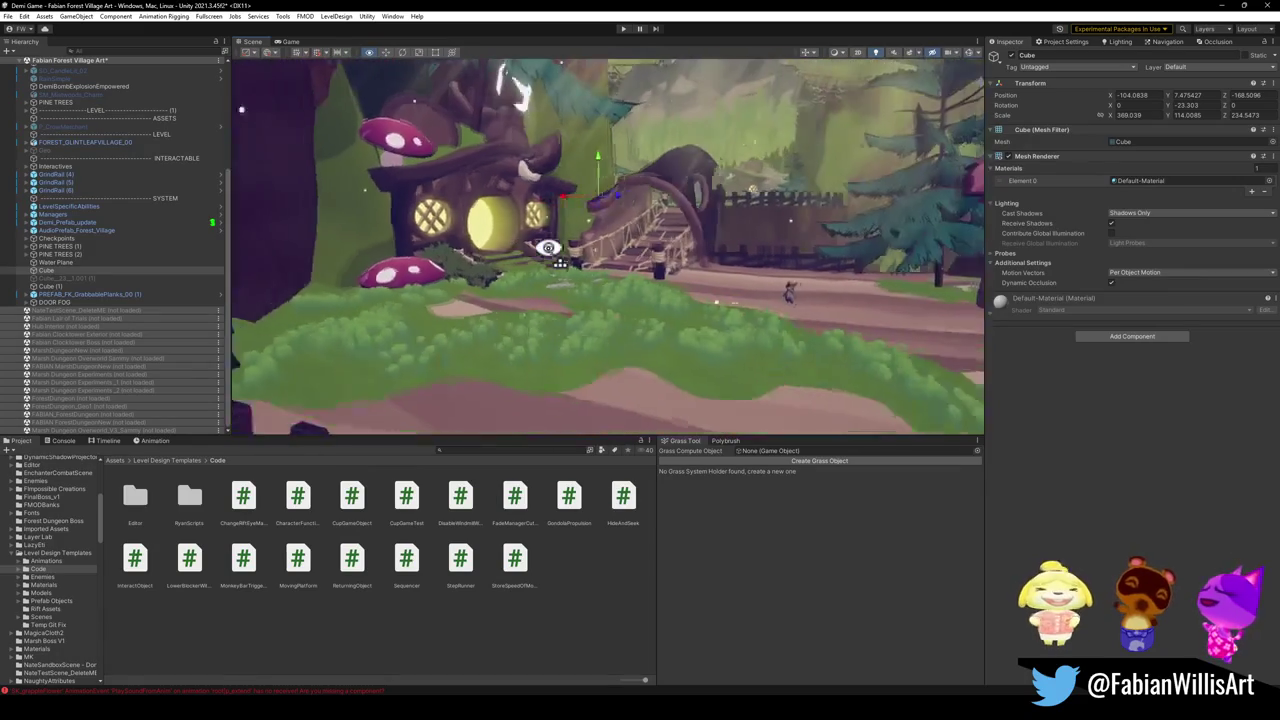
mouse_move(651, 247)
left_mouse_down()
mouse_move(540, 238)
mouse_move(654, 246)
mouse_move(491, 251)
mouse_move(512, 241)
mouse_move(437, 237)
mouse_move(609, 237)
mouse_move(620, 249)
mouse_move(610, 240)
left_mouse_up()
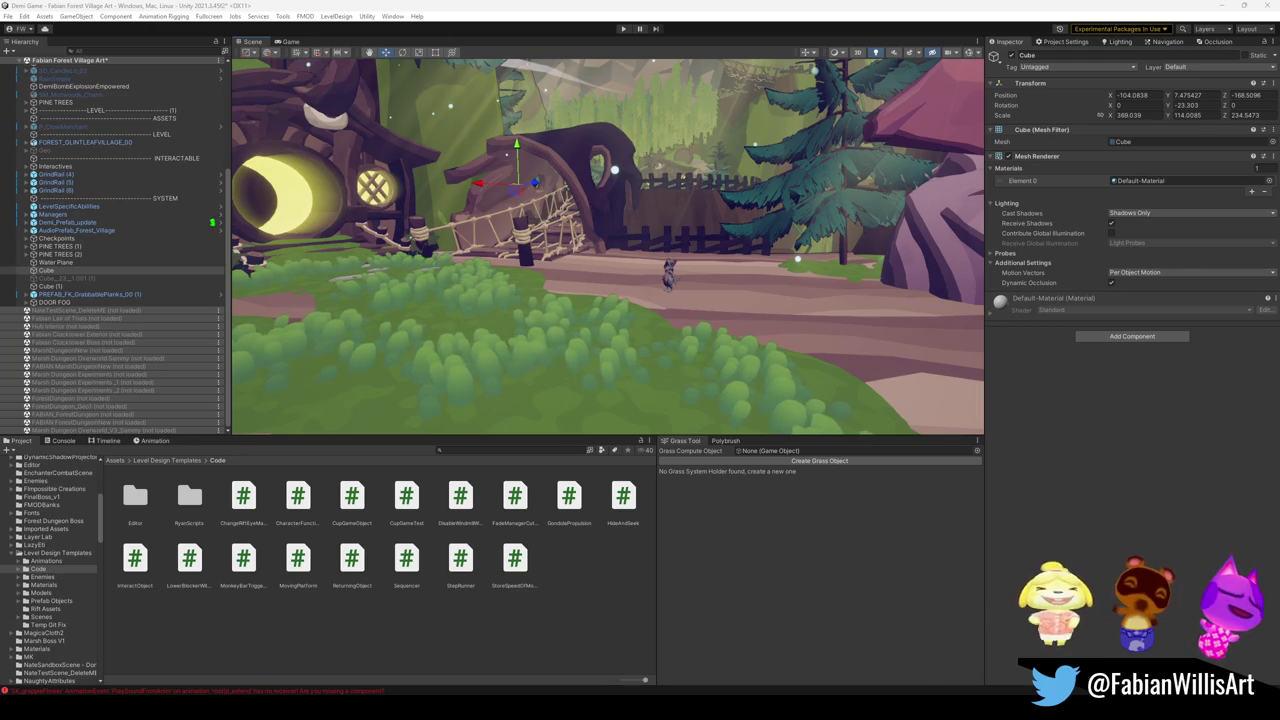
mouse_move(510, 342)
left_mouse_down()
mouse_move(686, 294)
mouse_move(725, 330)
mouse_move(631, 286)
mouse_move(660, 286)
mouse_move(700, 414)
mouse_move(697, 320)
mouse_move(700, 343)
mouse_move(686, 343)
mouse_move(594, 286)
mouse_move(383, 306)
mouse_move(383, 317)
mouse_move(613, 305)
left_mouse_up()
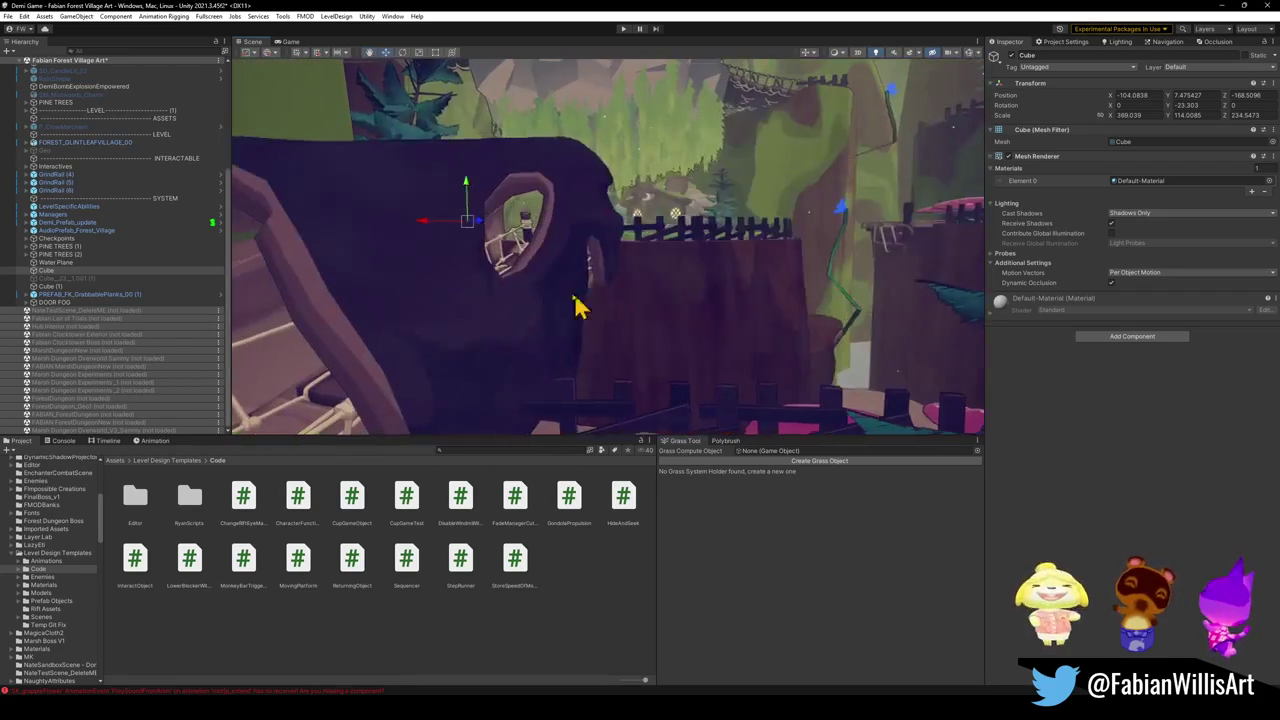
Step: Frame Forest_TrunkBridge_01.001, clear the selection and fly toward the bridge
left_click(613, 305)
key("f")
left_click_drag(703, 283, 737, 289)
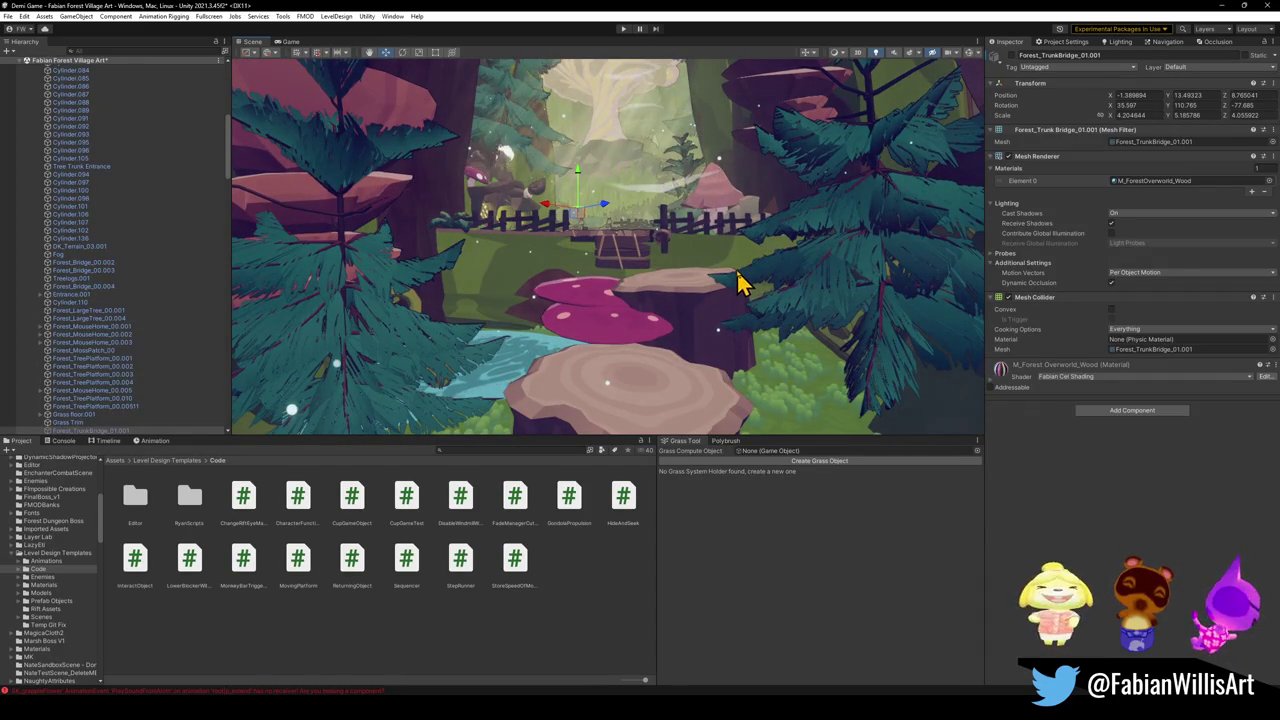
left_click(586, 629)
mouse_move(651, 286)
left_mouse_down()
mouse_move(569, 297)
mouse_move(705, 331)
mouse_move(671, 329)
mouse_move(643, 289)
left_mouse_up()
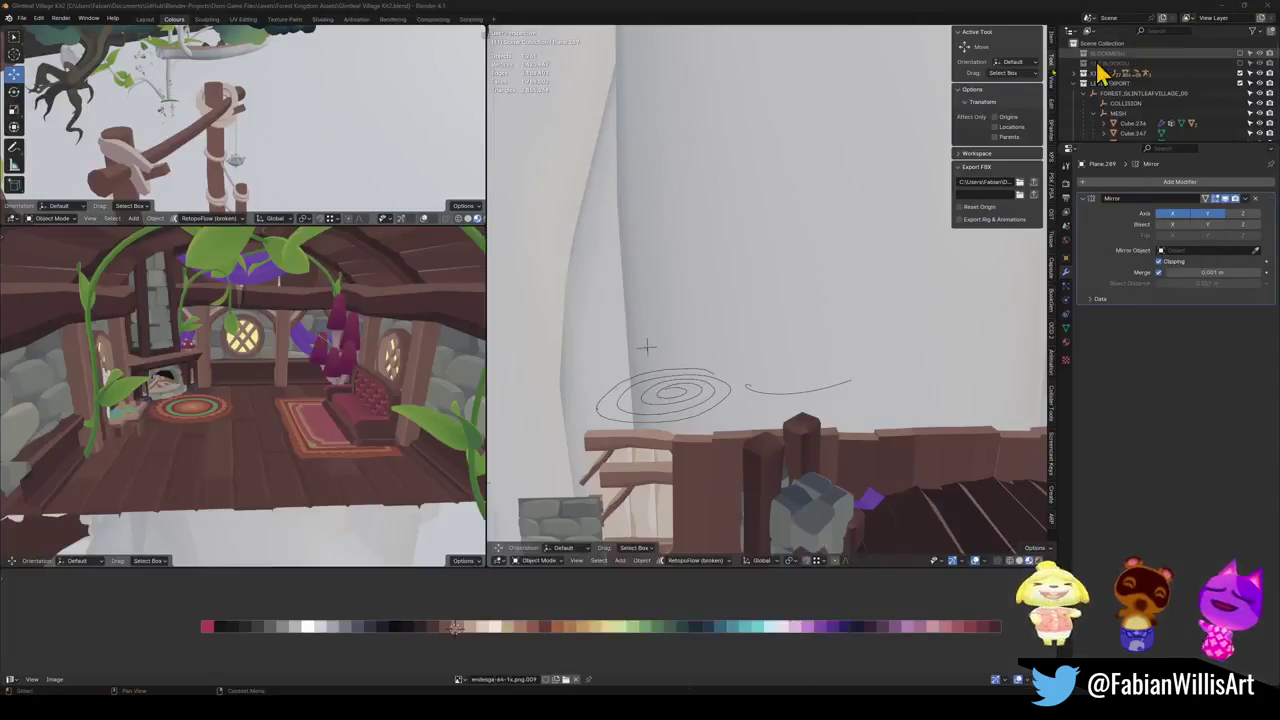
Step: Walk across the rope bridge to the platform and back to view the bridge and house
key("shift+grave")
key("w")
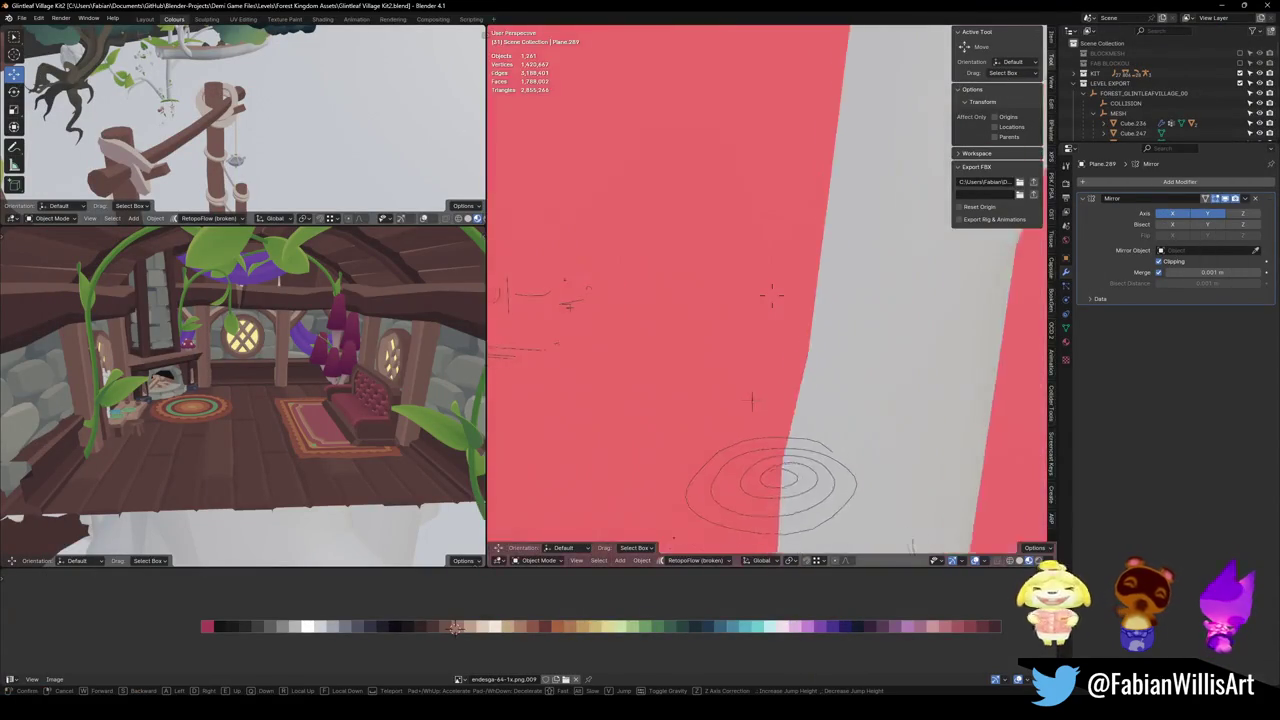
key("s")
key("w")
key("s")
key("Return")
Step: Turn the rope bridge 7.18° around Z, slide it horizontally, then switch to Marsh Dungeon Rooms
left_click(775, 333)
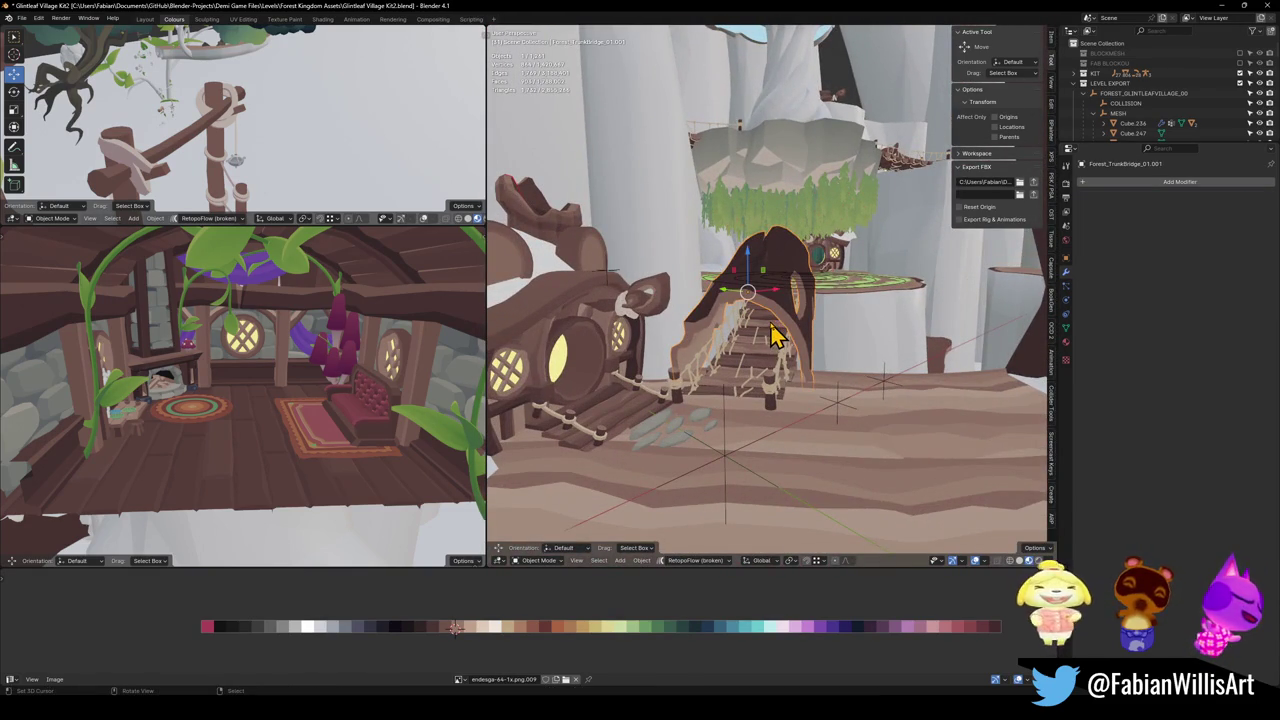
mouse_move(780, 365)
left_mouse_down()
mouse_move(829, 334)
mouse_move(763, 331)
mouse_move(766, 354)
mouse_move(740, 378)
mouse_move(820, 362)
left_mouse_up()
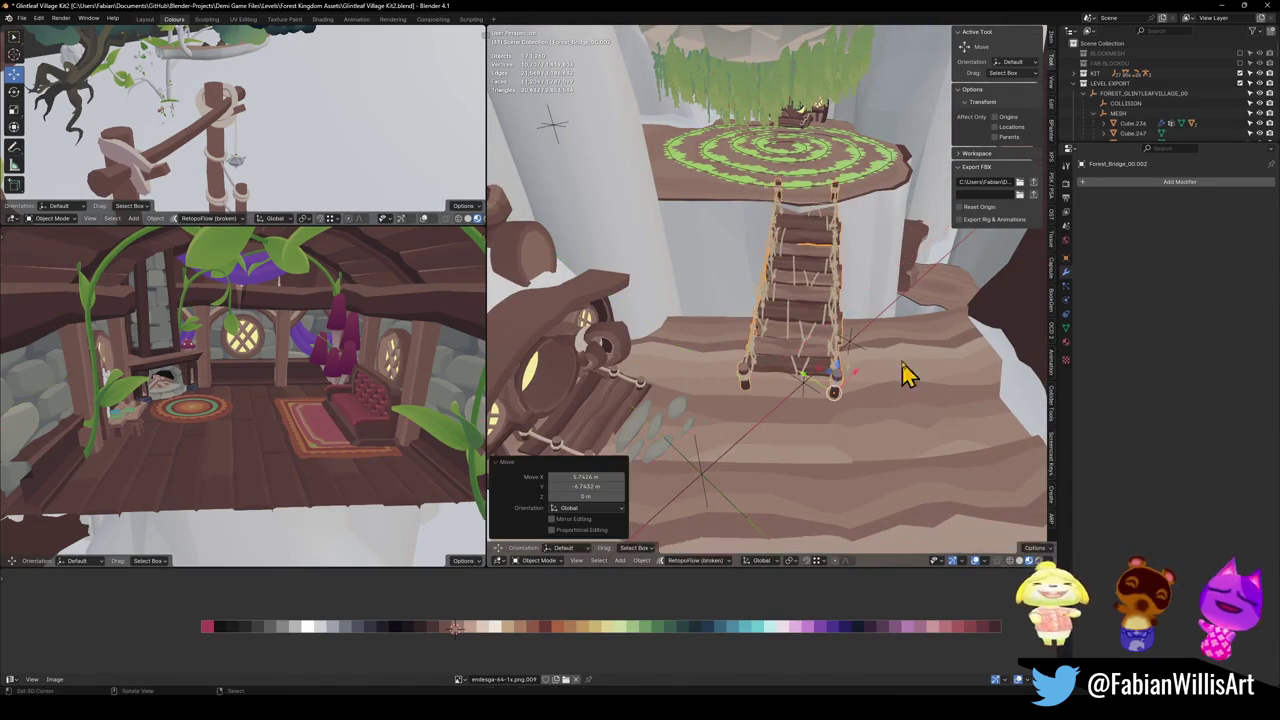
key("r")
key("z")
left_click(899, 349)
key("g")
key("shift+z")
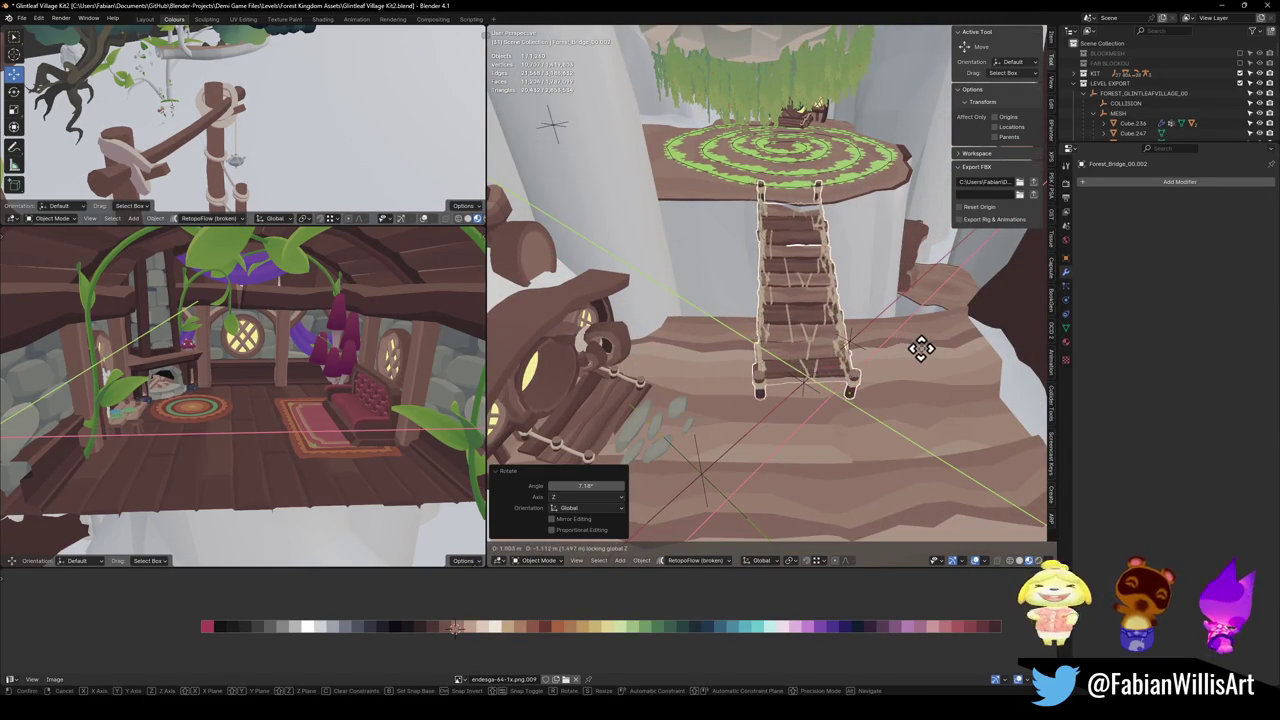
left_click(922, 345)
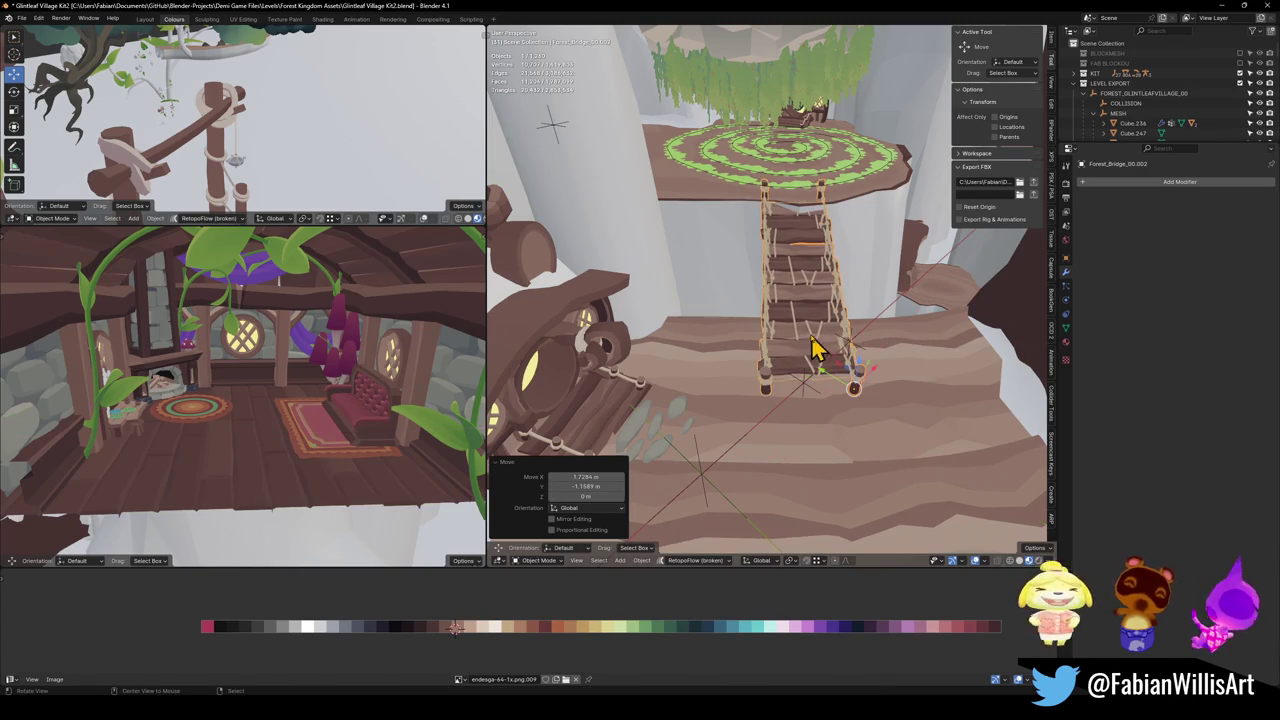
mouse_move(815, 303)
left_mouse_down()
mouse_move(834, 337)
mouse_move(937, 320)
mouse_move(838, 325)
mouse_move(751, 309)
mouse_move(783, 360)
mouse_move(790, 556)
left_mouse_up()
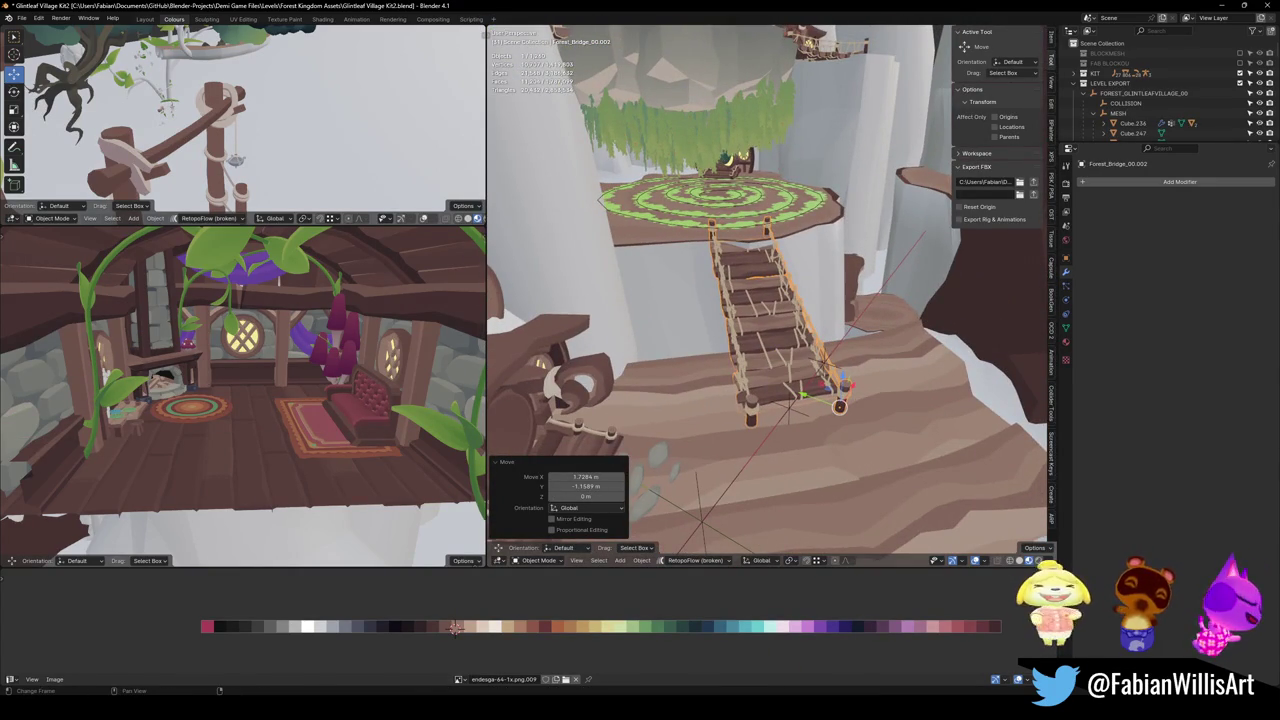
left_click(768, 678)
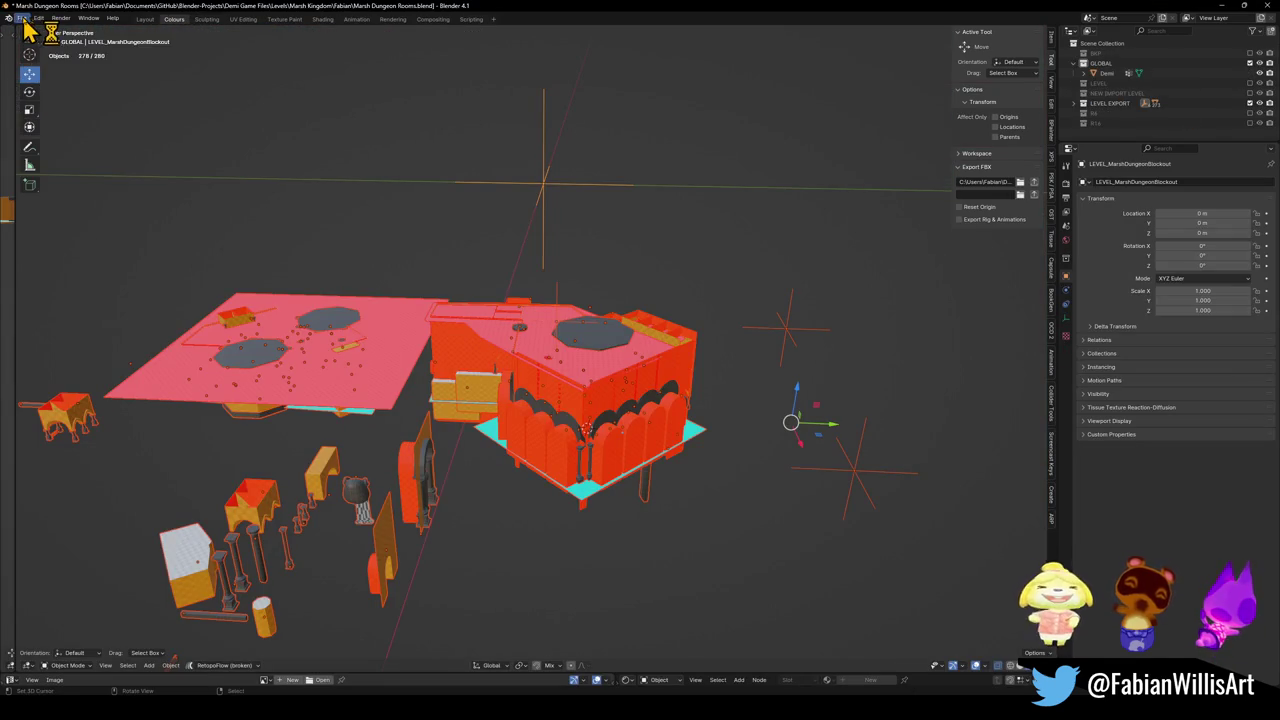
Step: Open Forest Overworld Collision Pass2.blend from Open Recent, saving Marsh Dungeon Rooms first
left_click(21, 19)
mouse_move(52, 50)
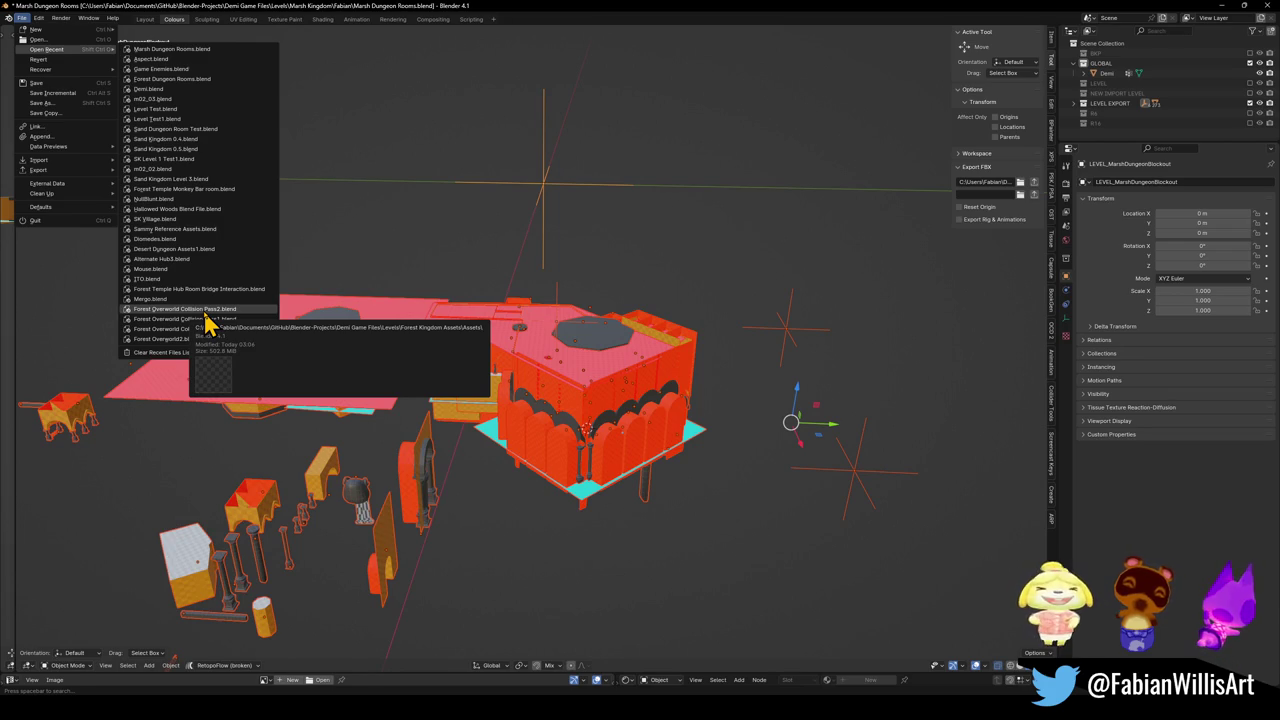
left_click(205, 312)
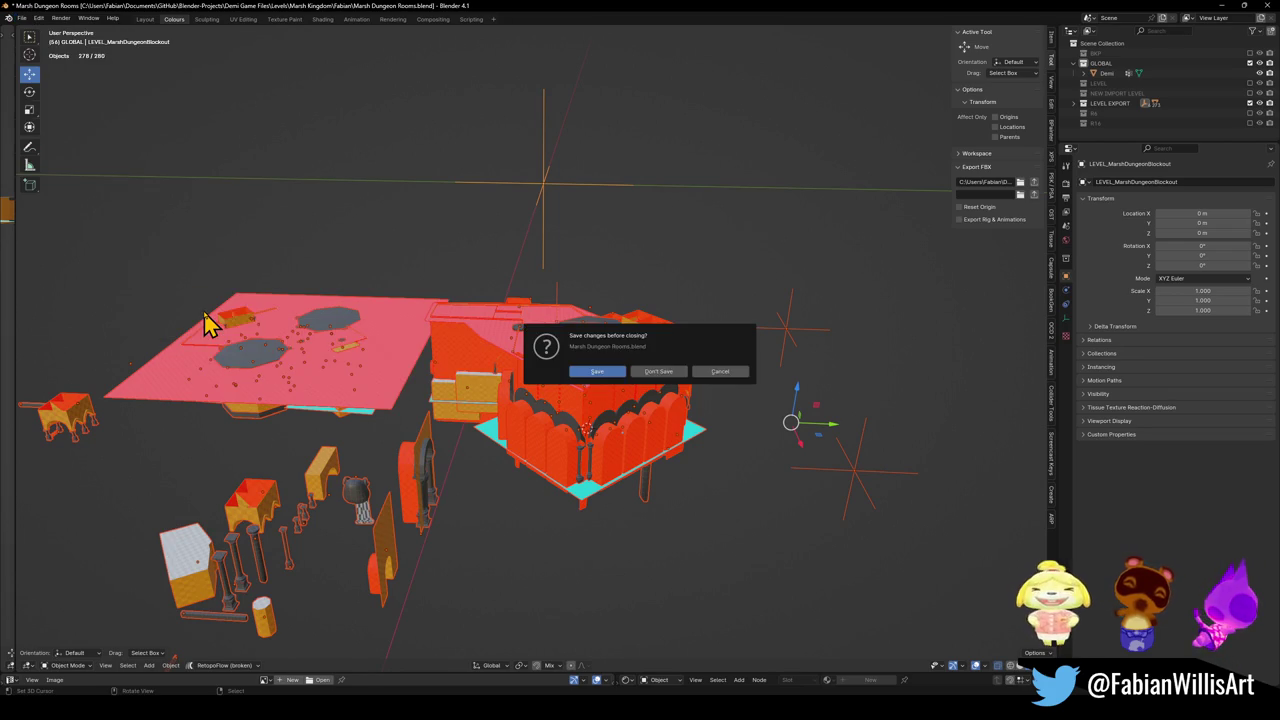
left_click(596, 372)
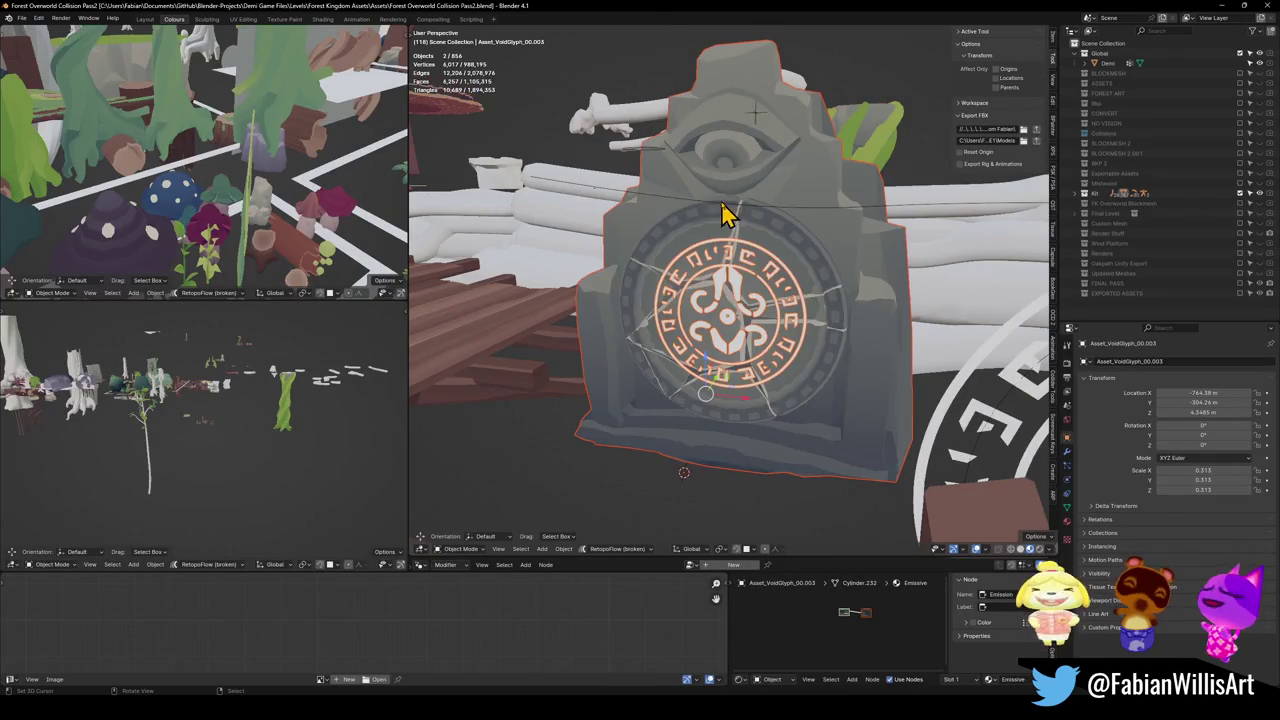
Step: Walk from the glyph through the forest to the red mushroom platform
key("shift+grave")
key("w")
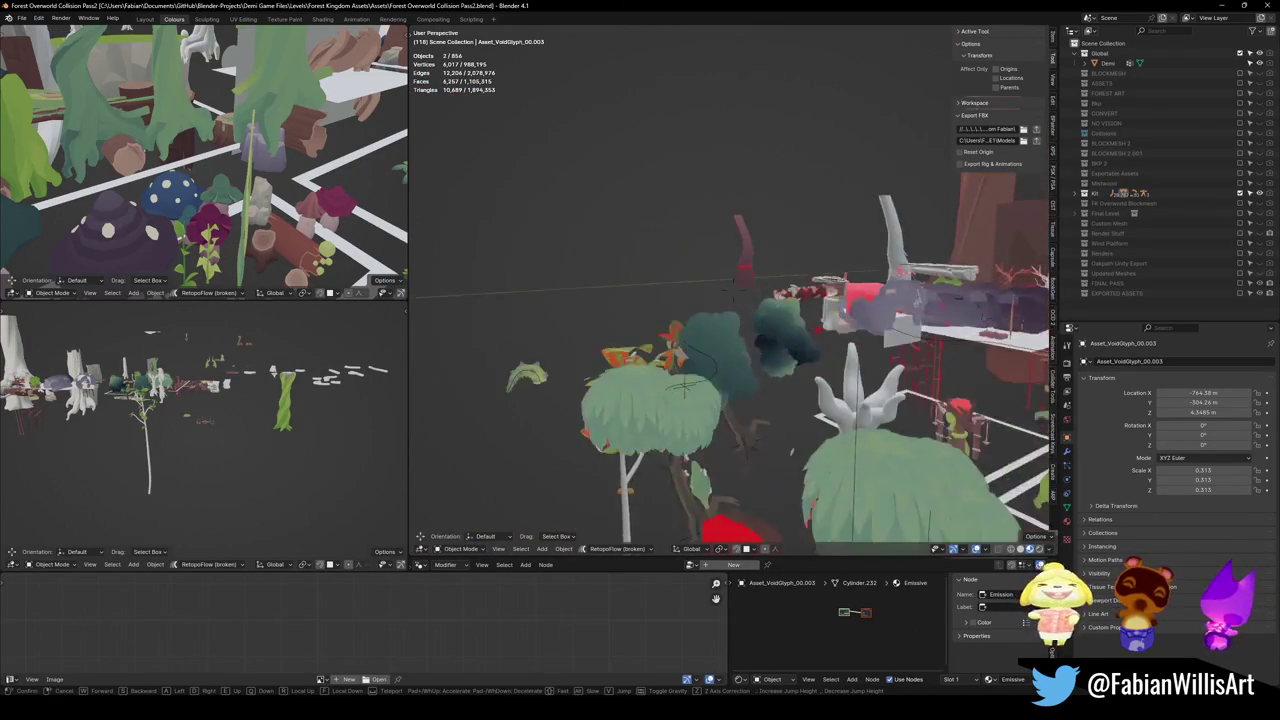
key("w")
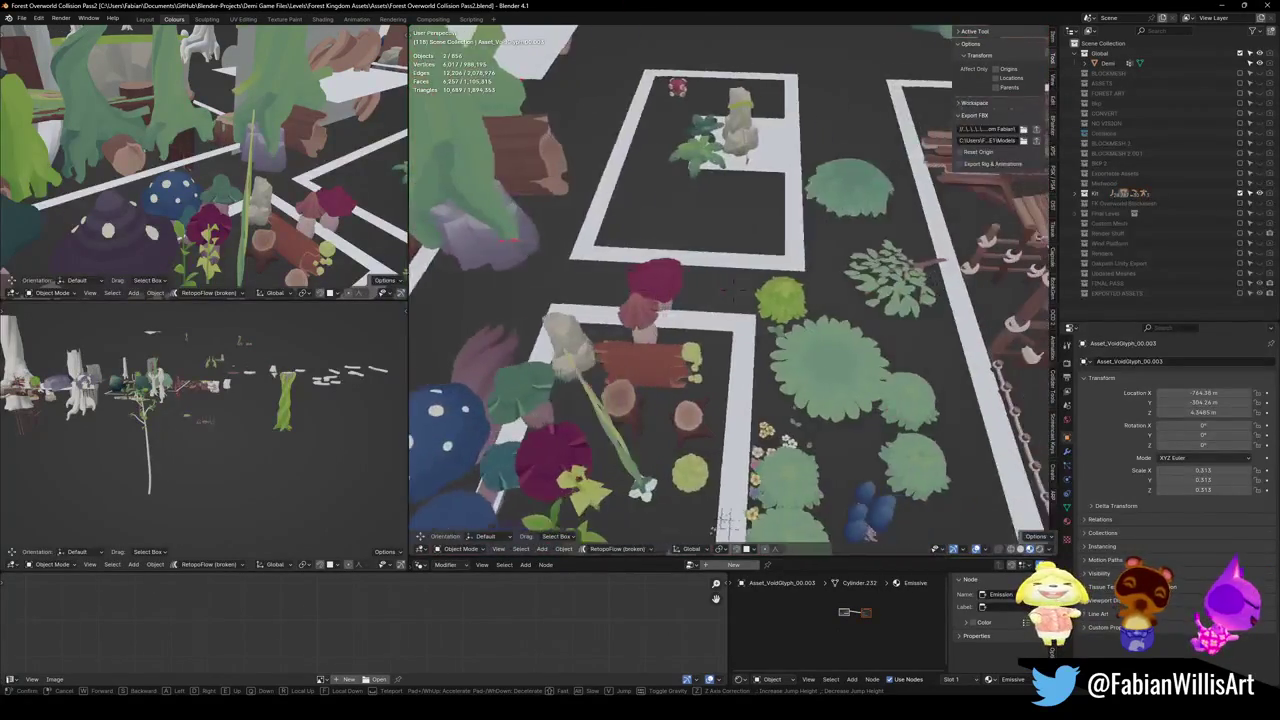
key("w")
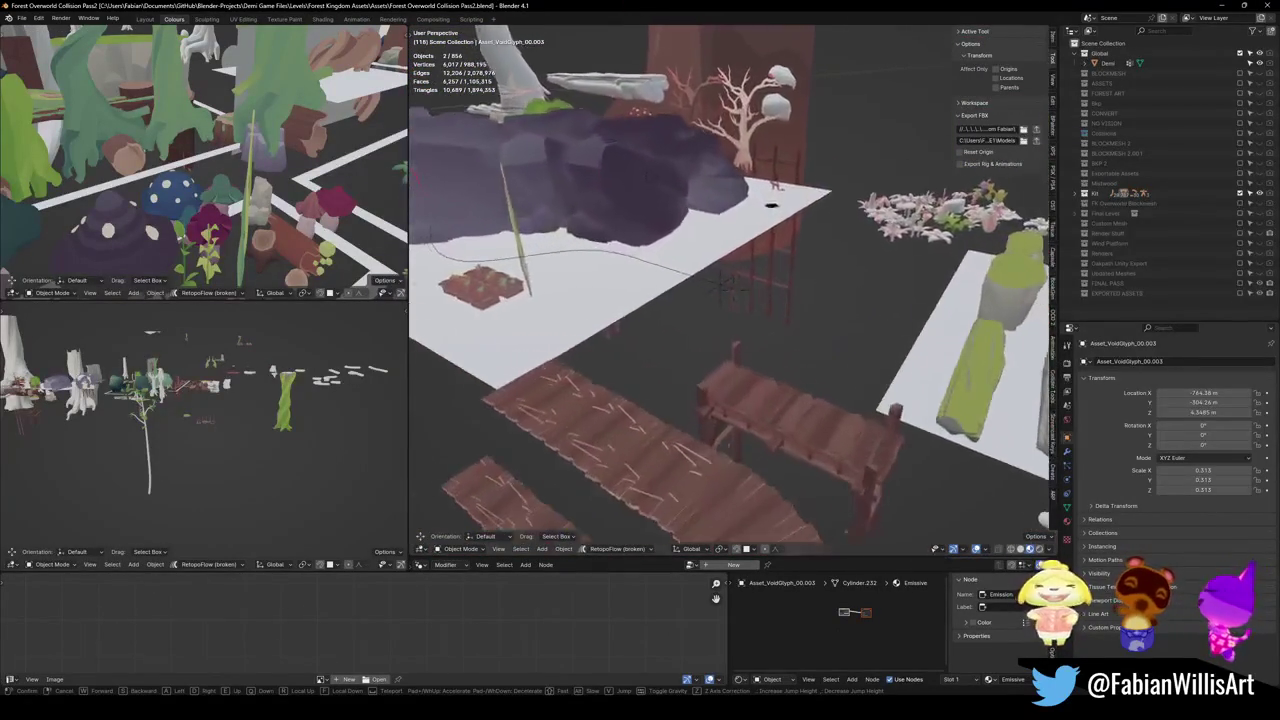
key("w")
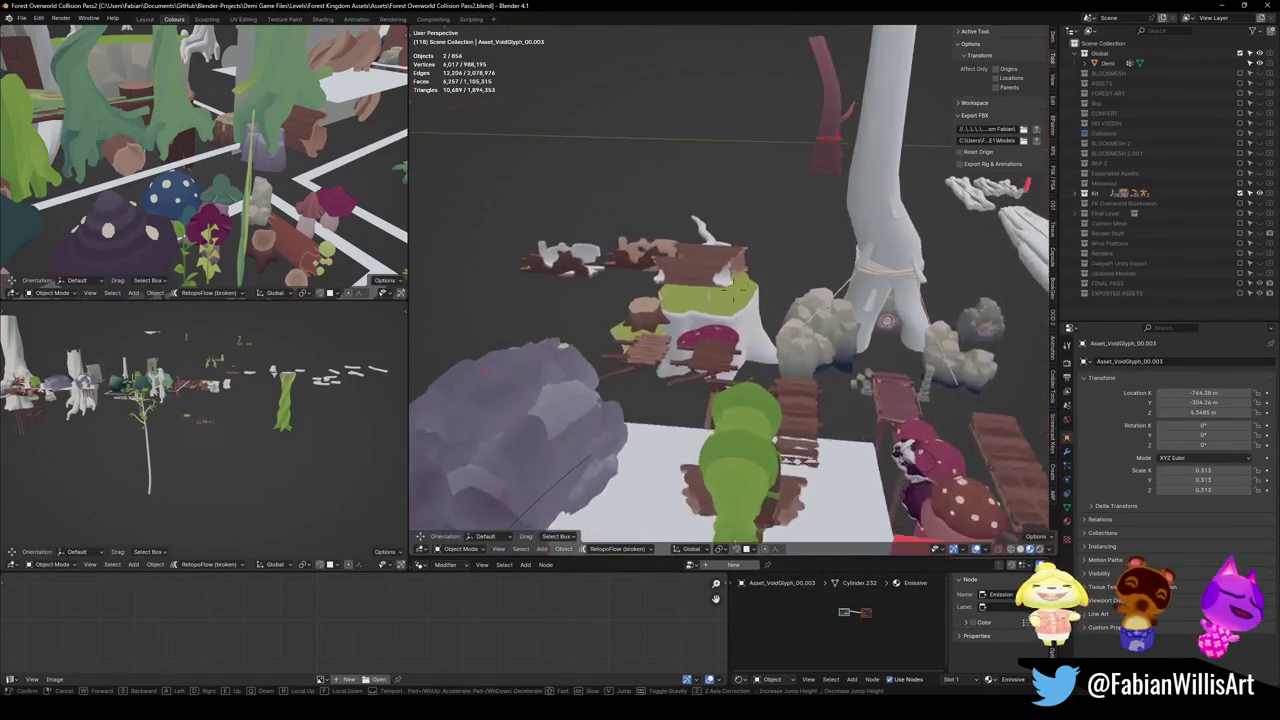
left_click(808, 410)
Step: Copy ShroomPlatform_00 and switch to the Glintleaf Village file
left_click(808, 410)
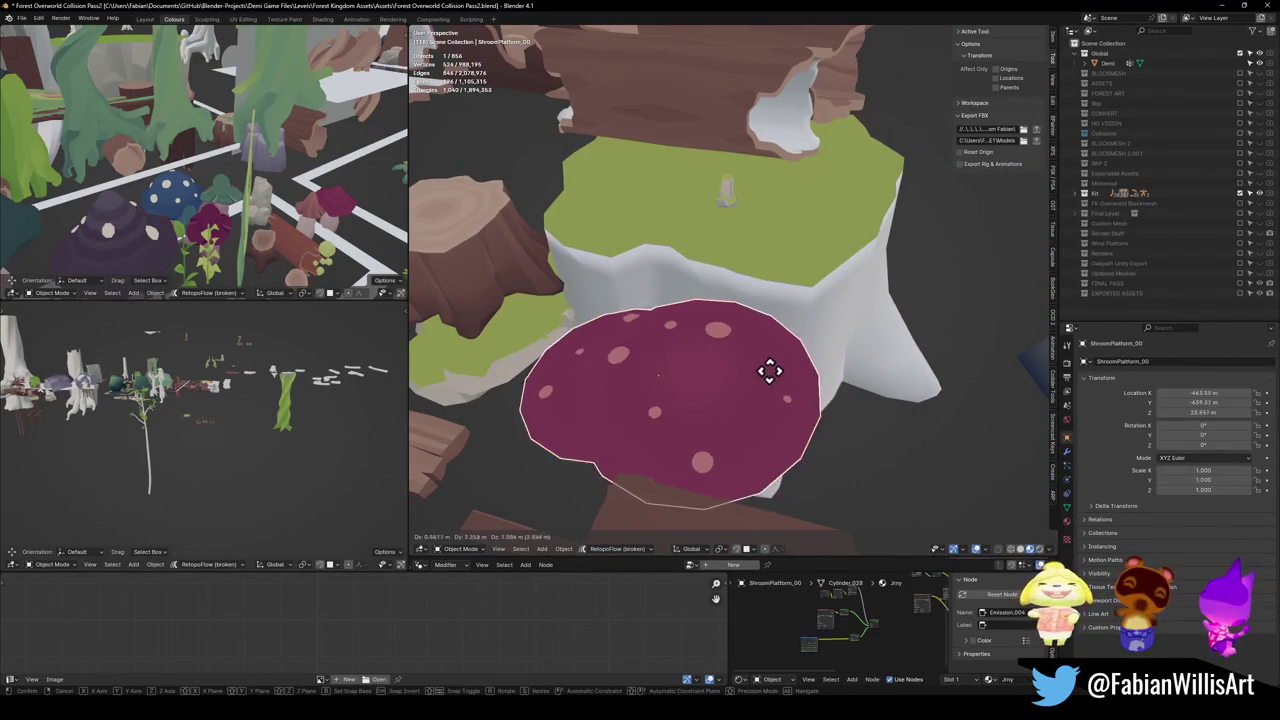
right_click(748, 372)
left_click(1218, 6)
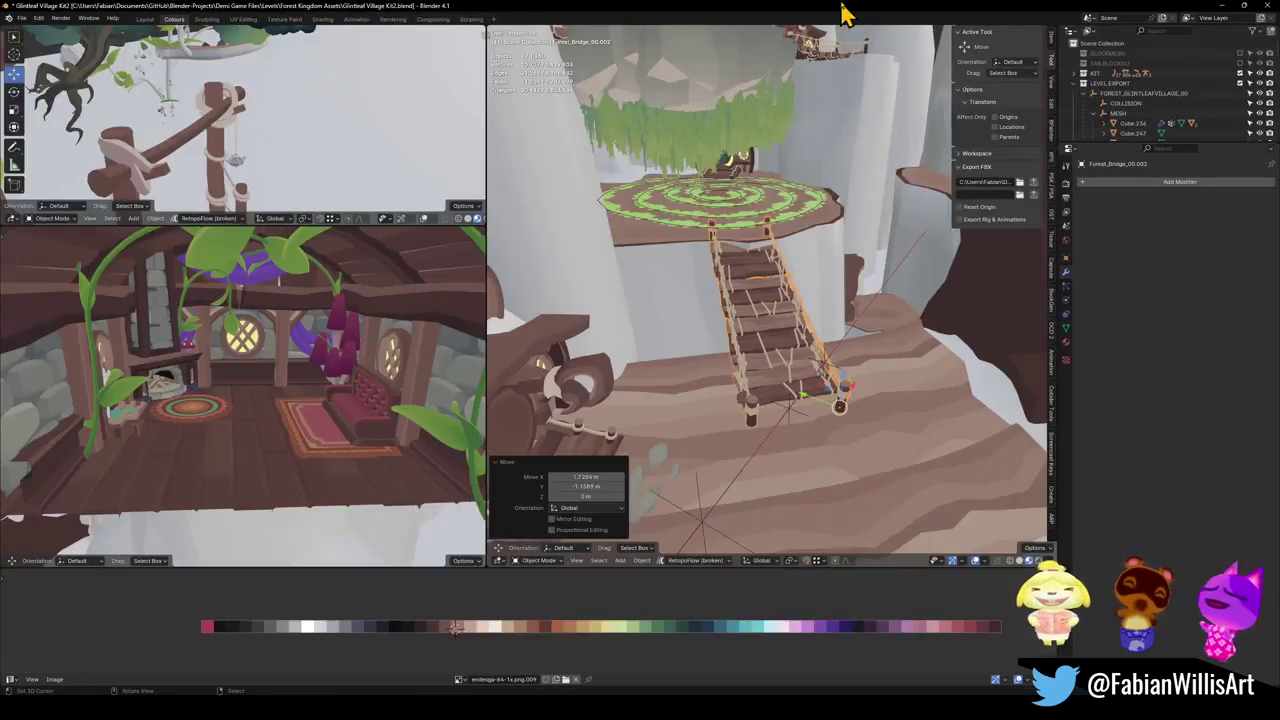
Step: Paste the mushroom platform, snap it to the 3D cursor and place it left of the bridge foot
left_click_drag(783, 368, 783, 395)
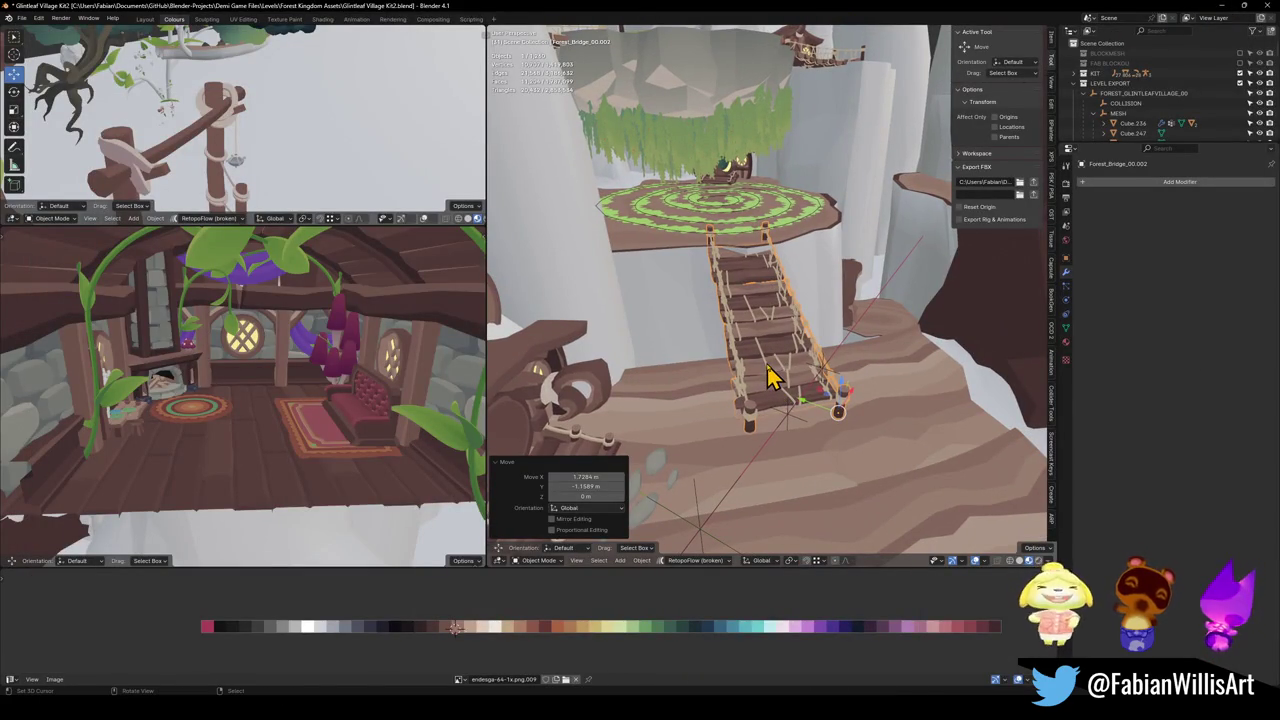
key("ctrl+v")
key("shift+s")
left_click(815, 325)
key("g")
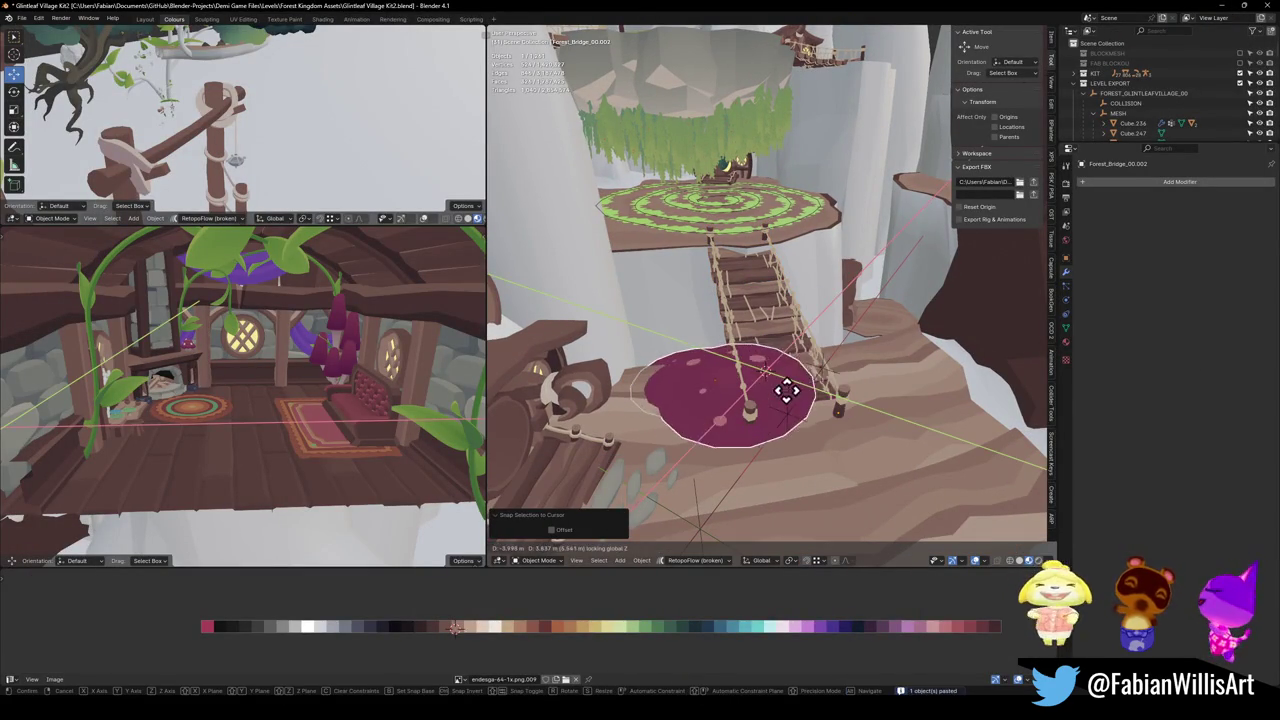
left_click(729, 398)
Step: Hide the rope bridge and re-centre the view on the mushroom platform
left_click(728, 380)
left_click(775, 360)
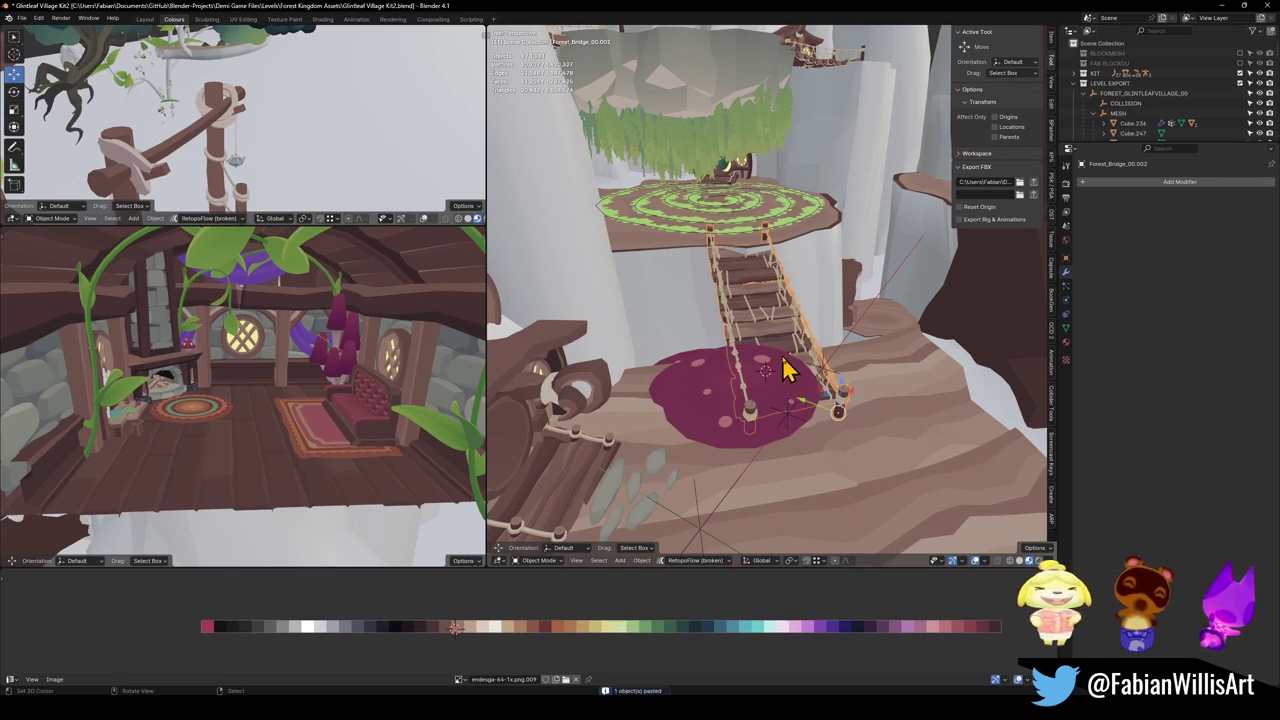
key("h")
middle_click(777, 400, "alt")
scroll(760, 298, "down", 3)
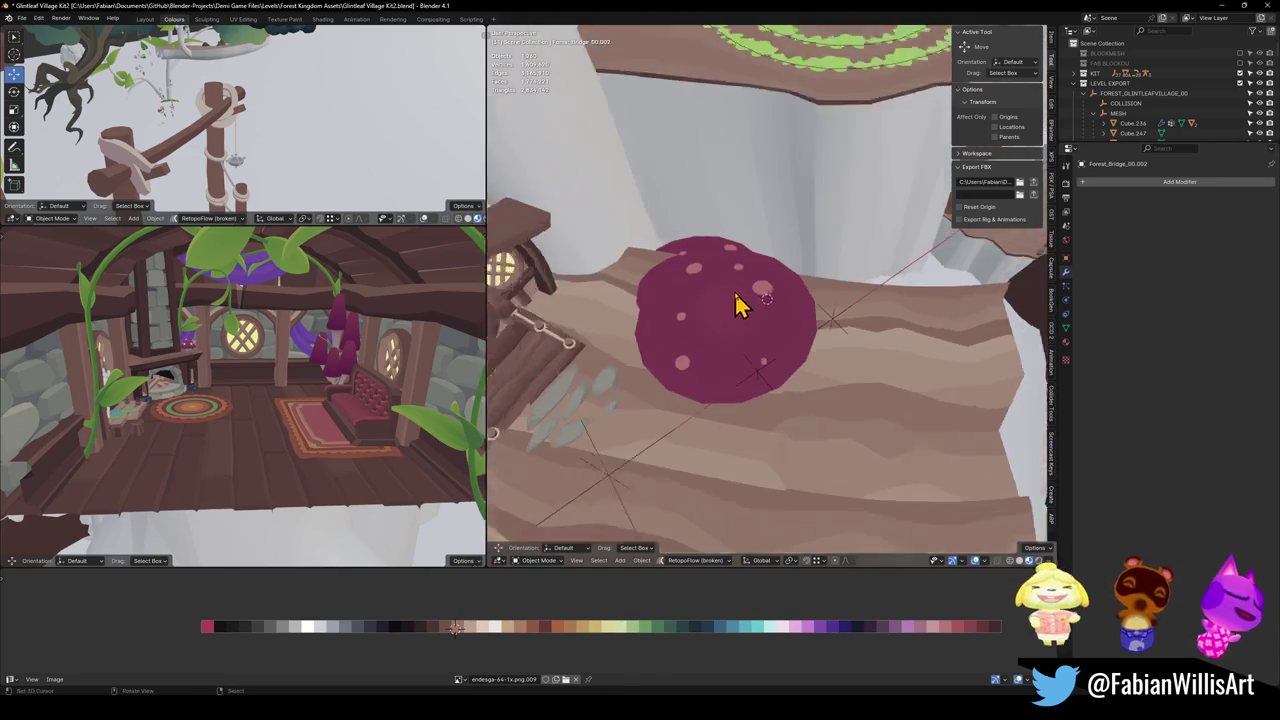
Step: Slide the platform horizontally beside the bridge and turn it about 47° around Z
left_click(727, 382)
key("g")
key("shift+z")
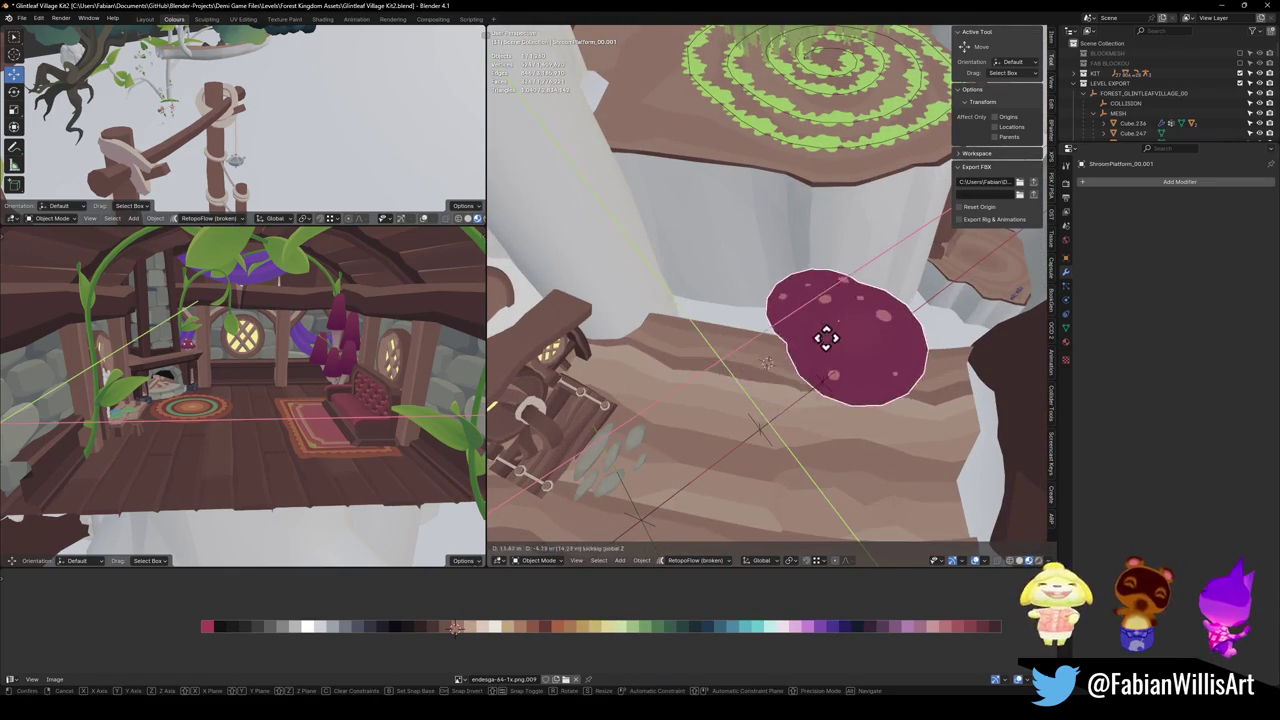
left_click(790, 360)
key("r")
key("z")
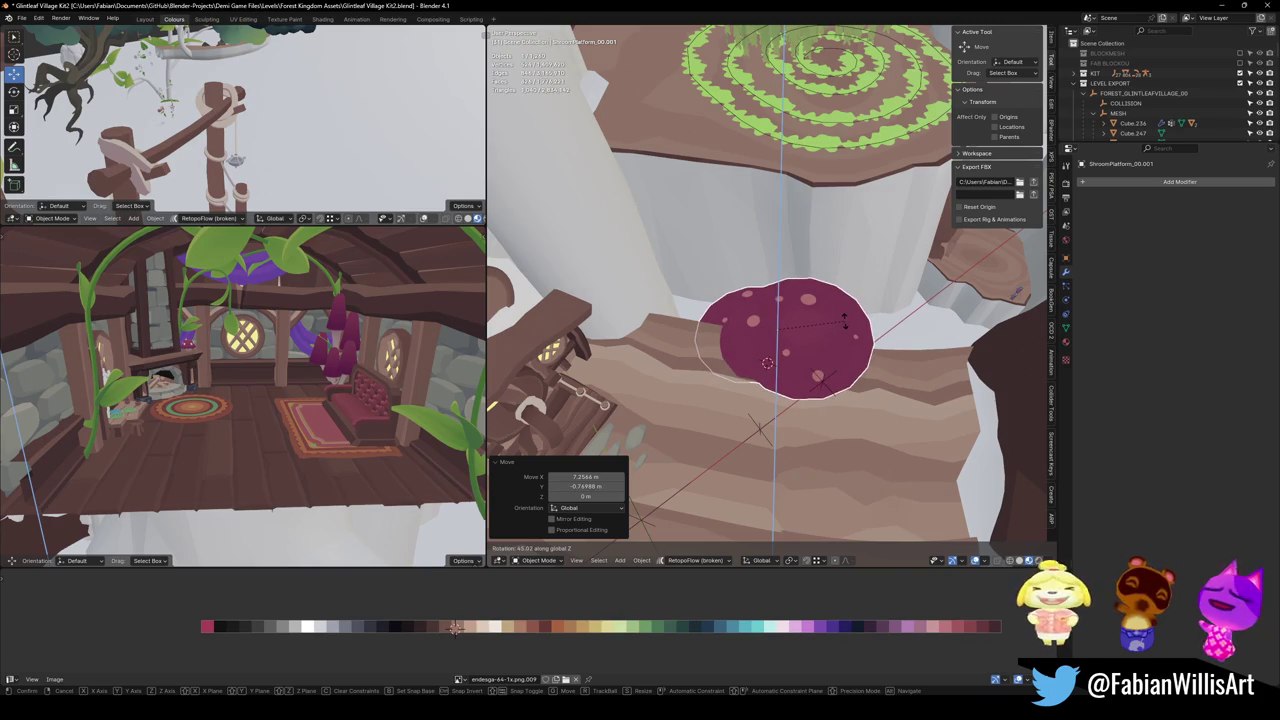
left_click(845, 318)
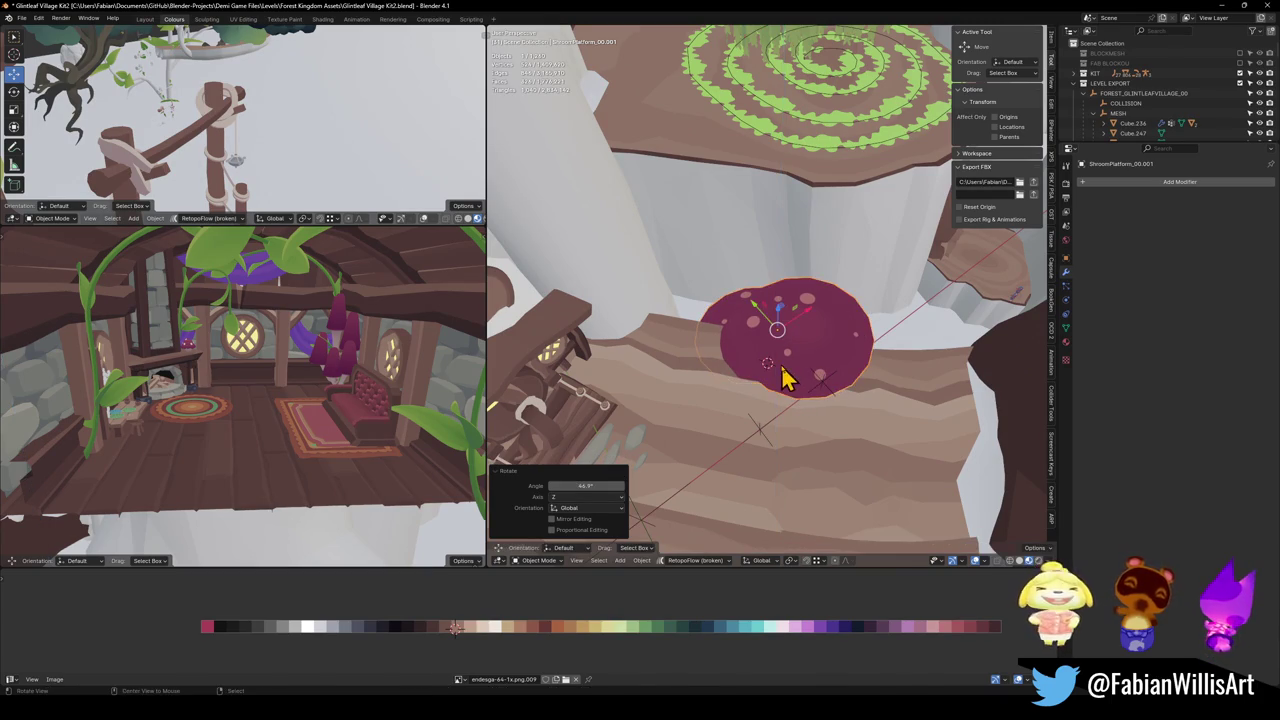
mouse_move(785, 365)
left_mouse_down()
mouse_move(811, 329)
mouse_move(843, 320)
mouse_move(783, 320)
mouse_move(809, 294)
left_mouse_up()
scroll(809, 294, "down", 6)
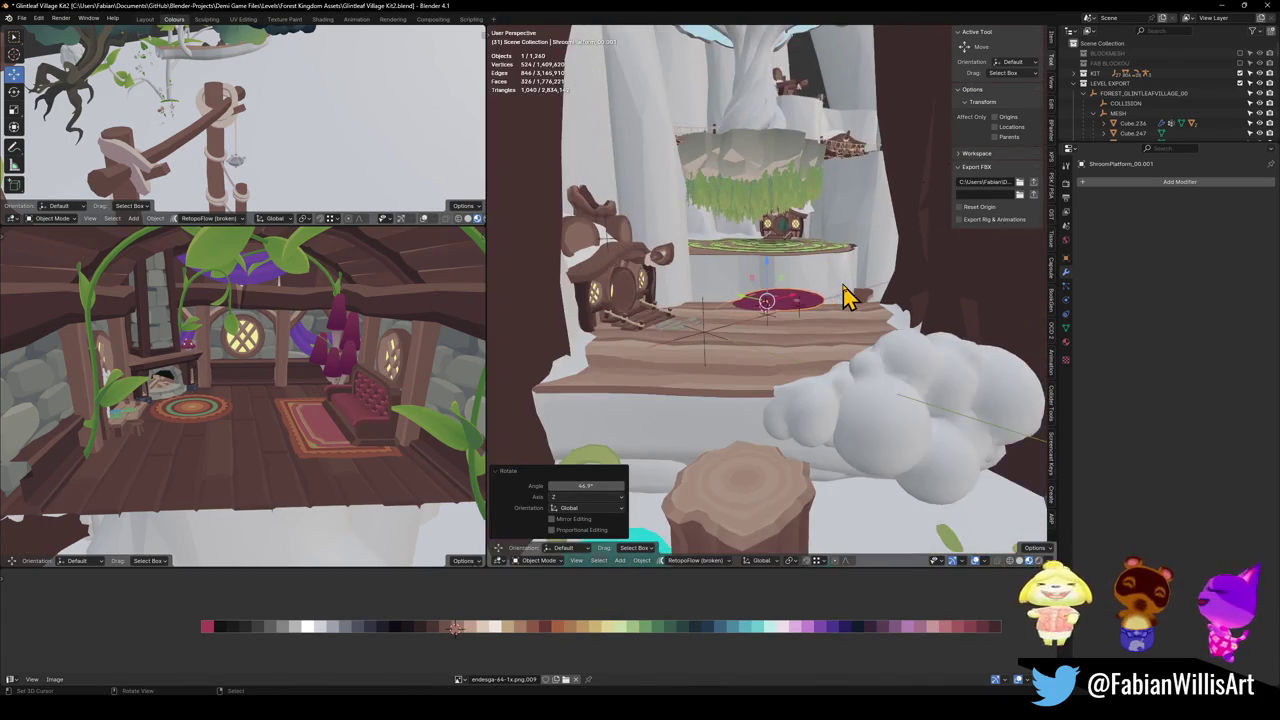
mouse_move(838, 345)
left_mouse_down()
mouse_move(851, 314)
mouse_move(845, 343)
left_mouse_up()
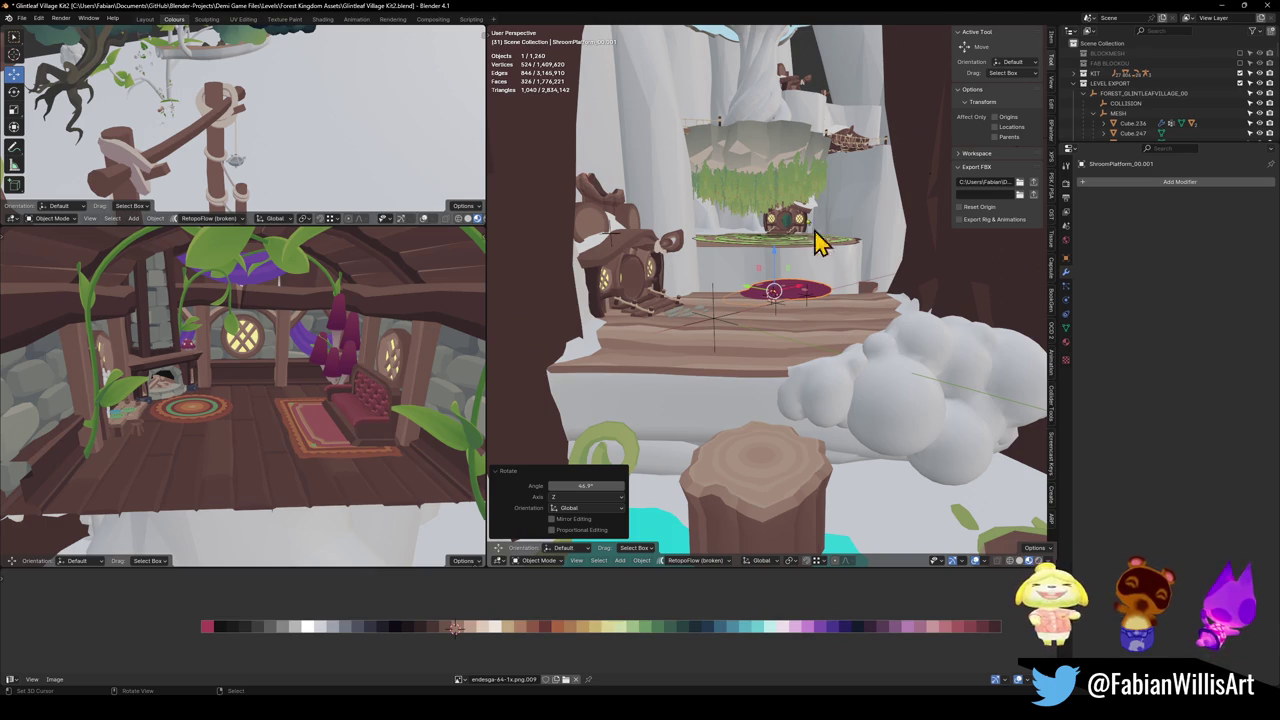
key("KP_Decimal")
mouse_move(829, 294)
left_mouse_down()
mouse_move(723, 243)
mouse_move(837, 346)
mouse_move(825, 358)
mouse_move(846, 329)
mouse_move(786, 303)
mouse_move(803, 334)
mouse_move(776, 323)
left_mouse_up()
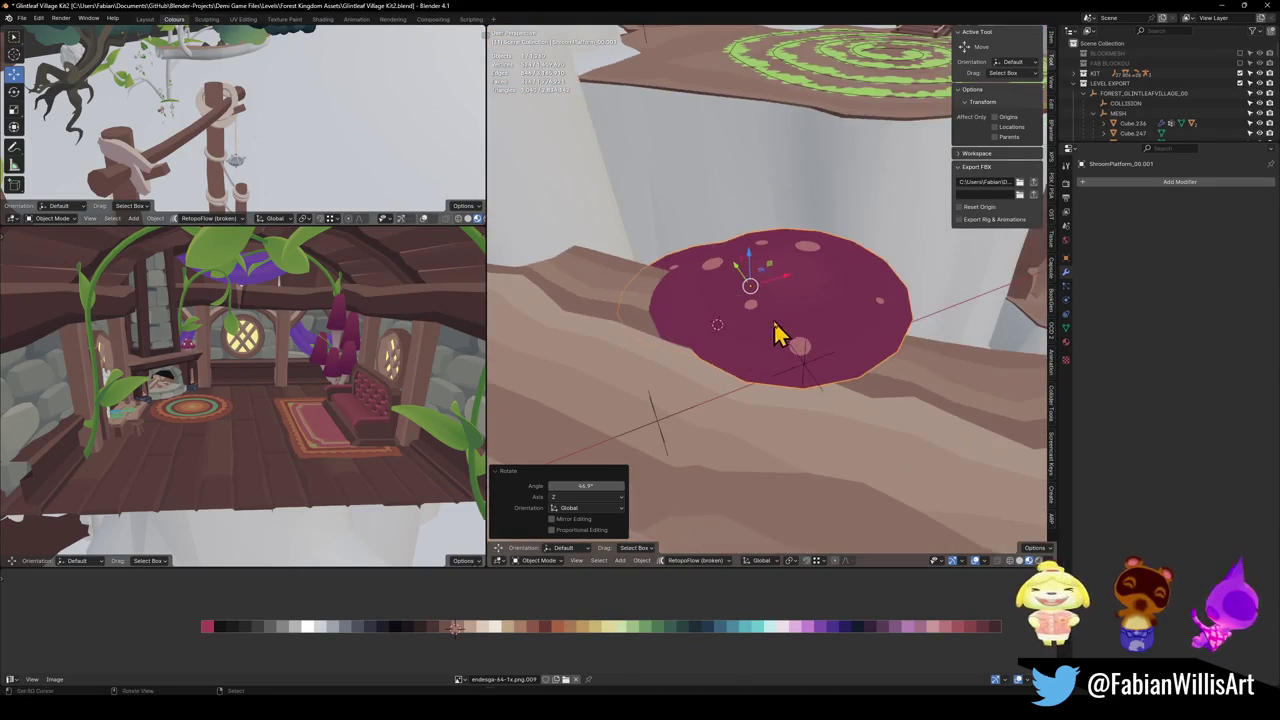
Step: Set the mushroom platform against the trunk wall, raise it, and turn it to -67° around Z
key("g")
left_click(815, 228)
mouse_move(820, 234)
left_mouse_down()
mouse_move(790, 258)
mouse_move(766, 246)
mouse_move(829, 331)
left_mouse_up()
key("r")
key("z")
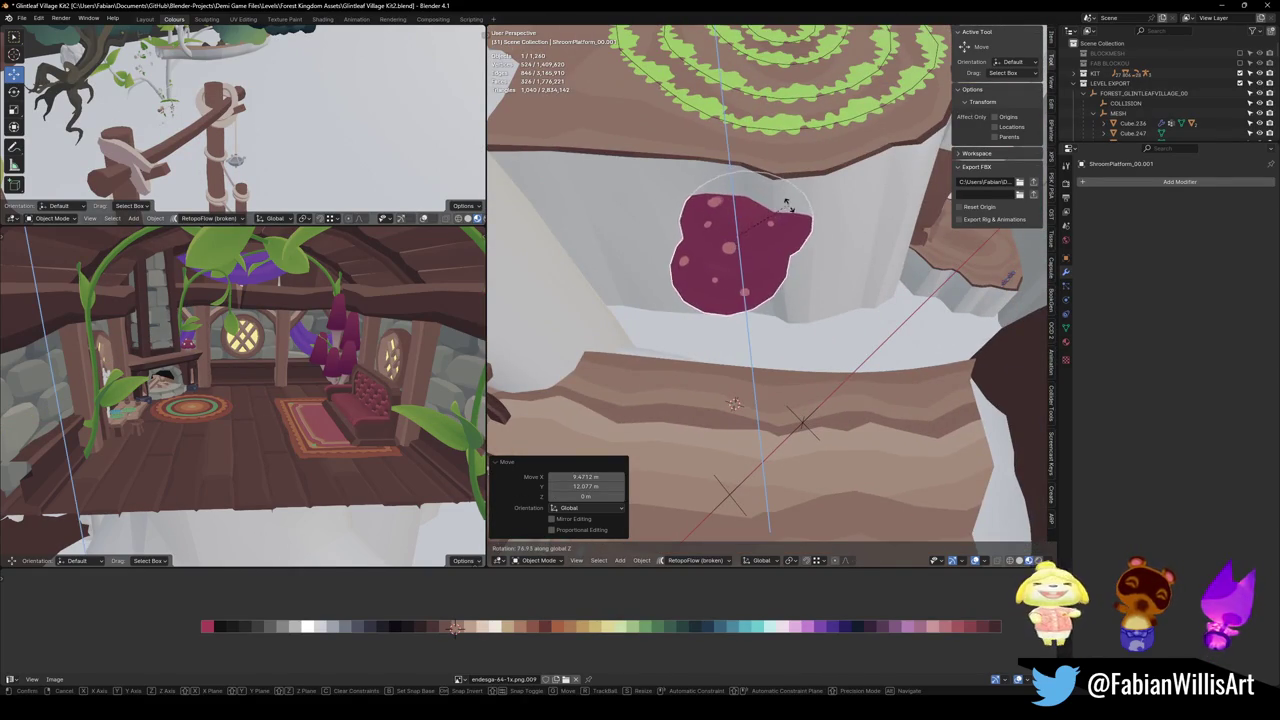
left_click(790, 206)
mouse_move(809, 237)
left_mouse_down()
mouse_move(783, 226)
mouse_move(818, 284)
left_mouse_up()
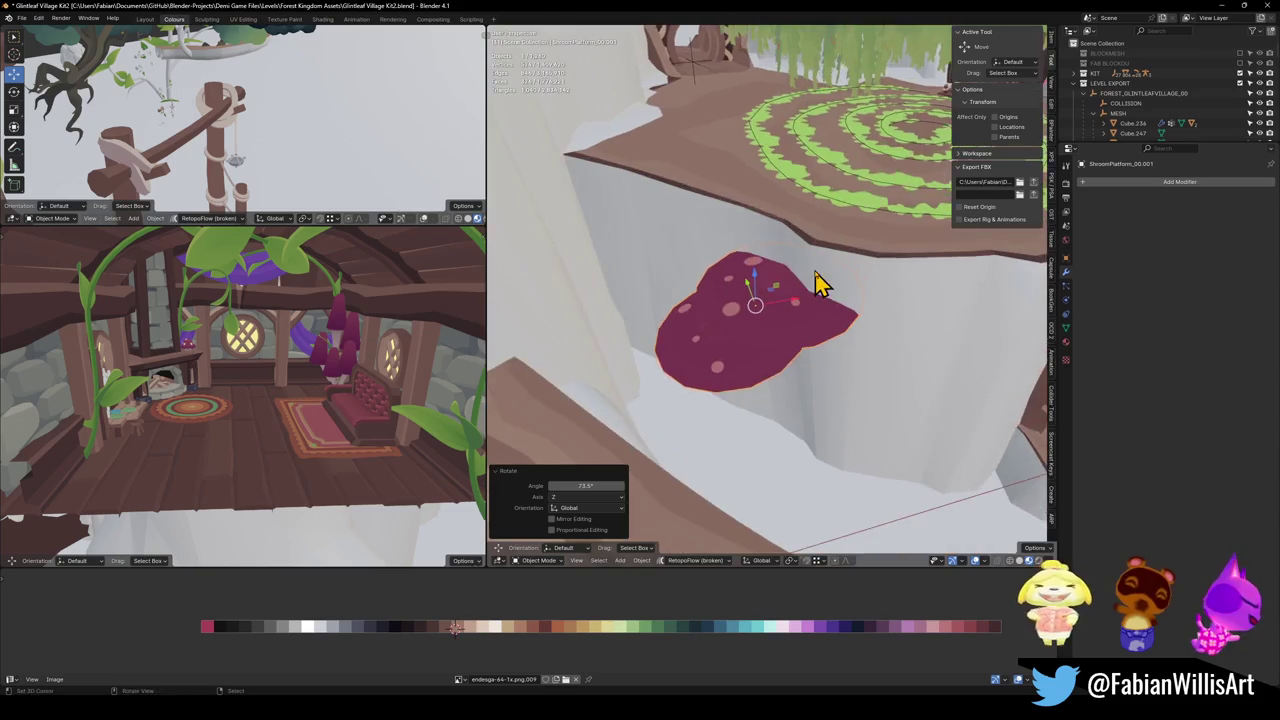
key("g")
key("z")
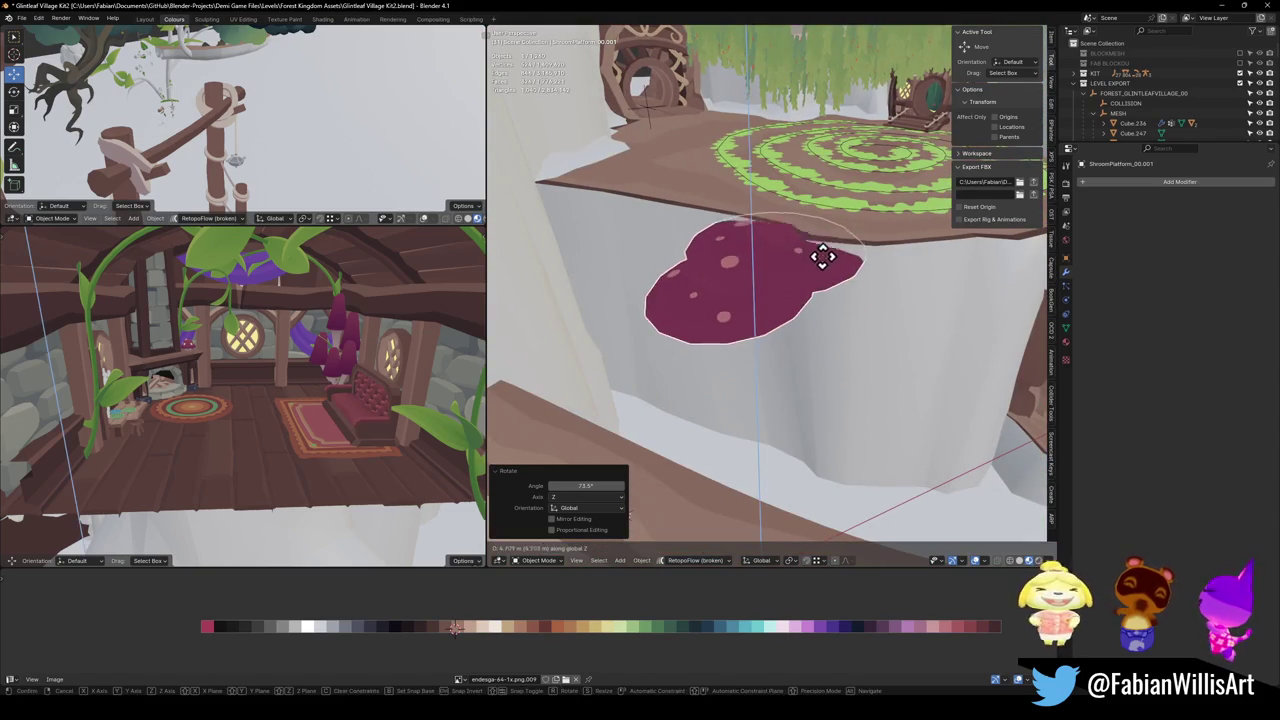
left_click(822, 252)
key("r")
key("z")
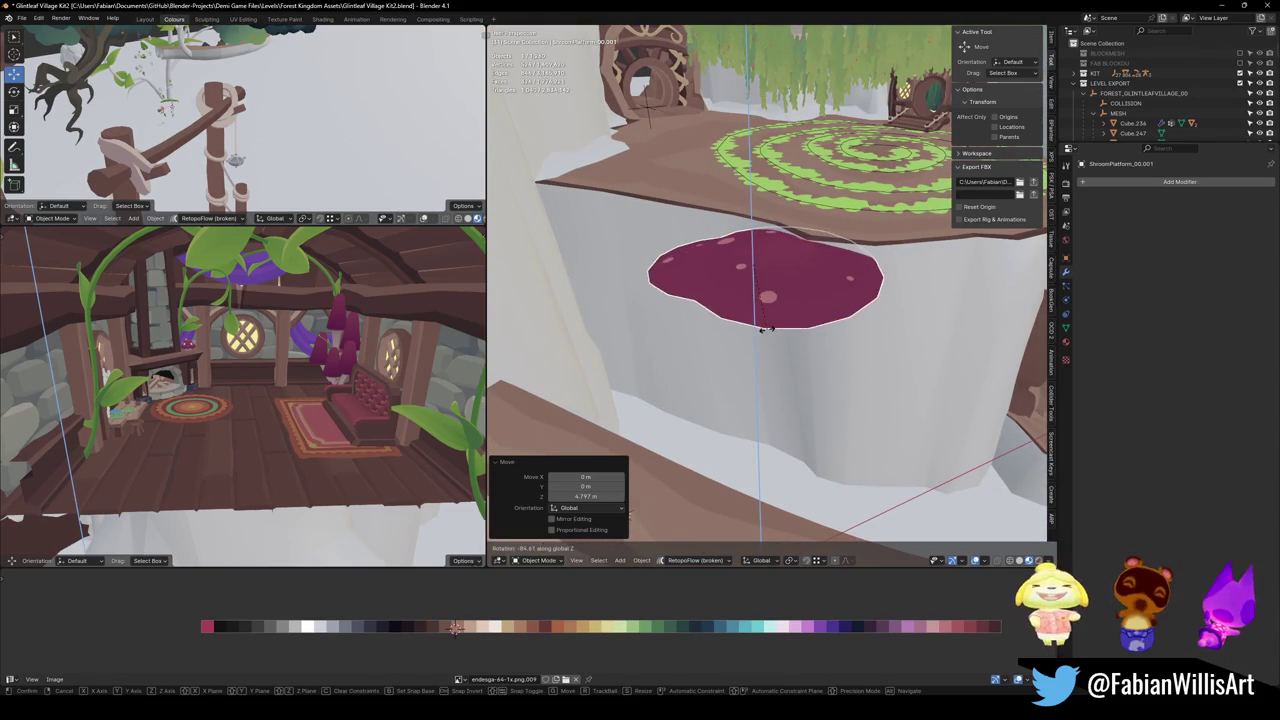
left_click(775, 333)
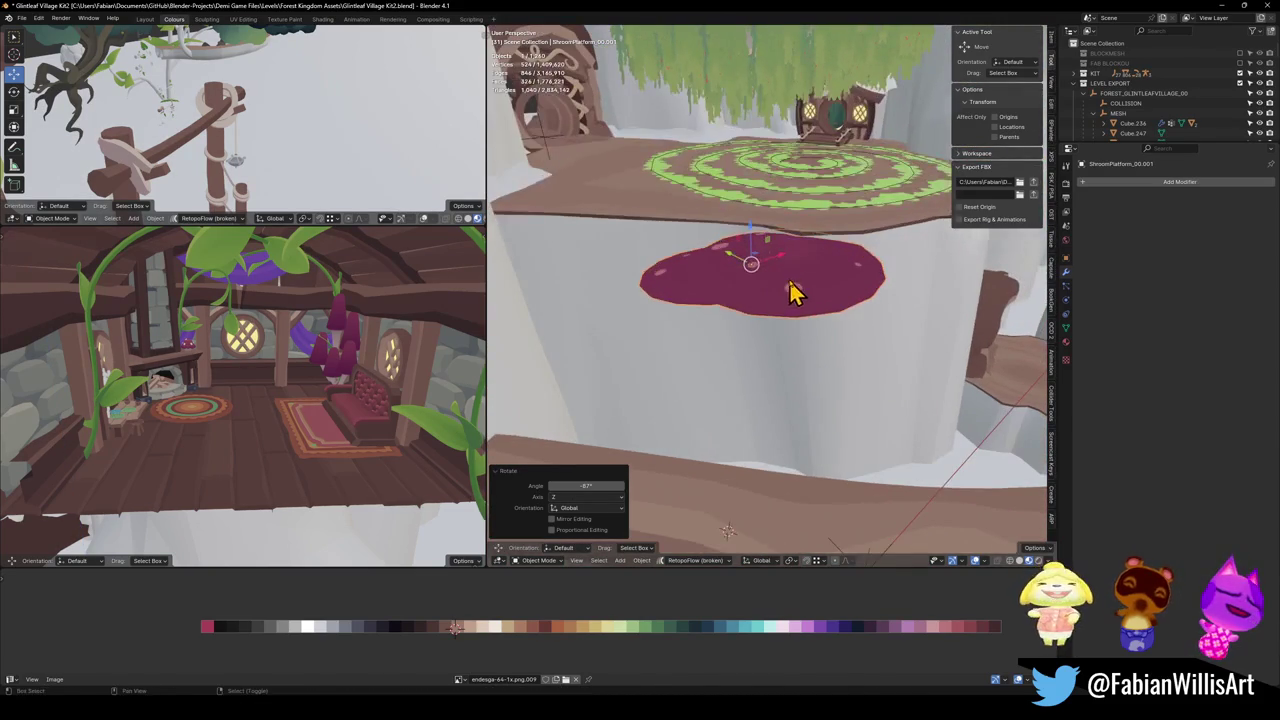
Step: Duplicate the platform and lower the copy vertically beneath the original in two moves
key("shift+d")
key("shift+z")
left_click(777, 346)
key("g")
key("z")
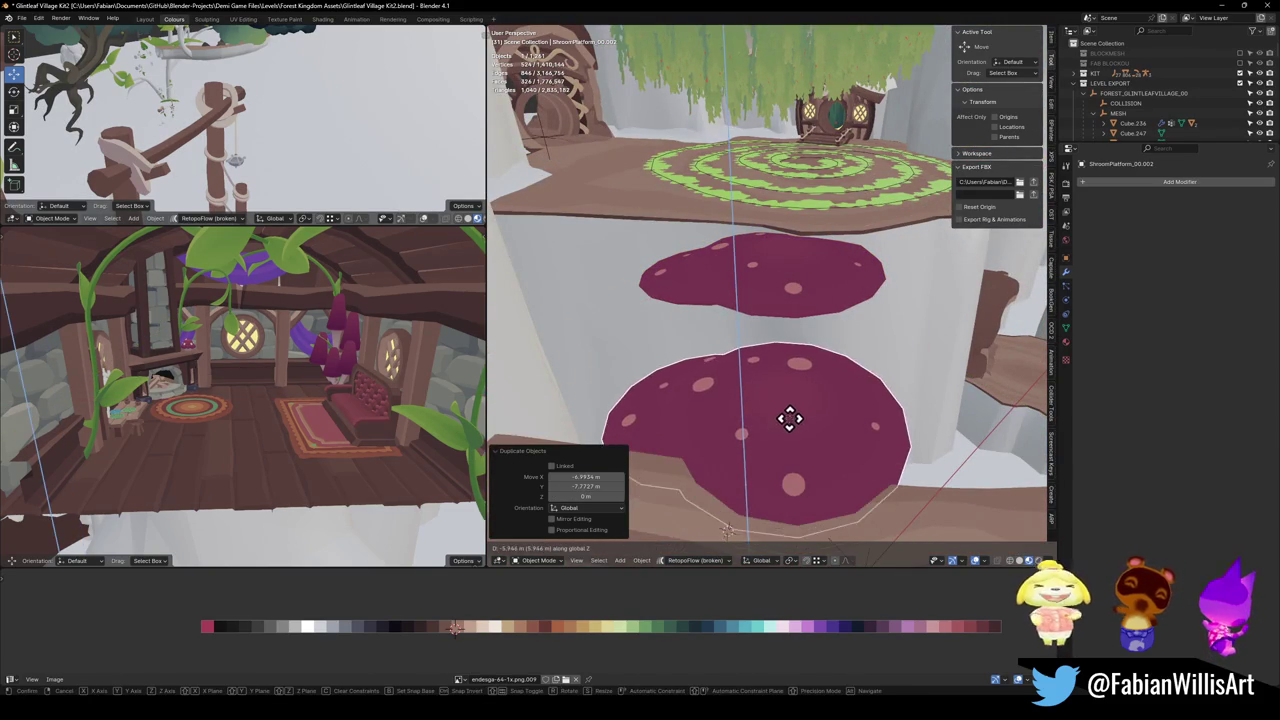
left_click(790, 420)
key("g")
key("z")
left_click(786, 465)
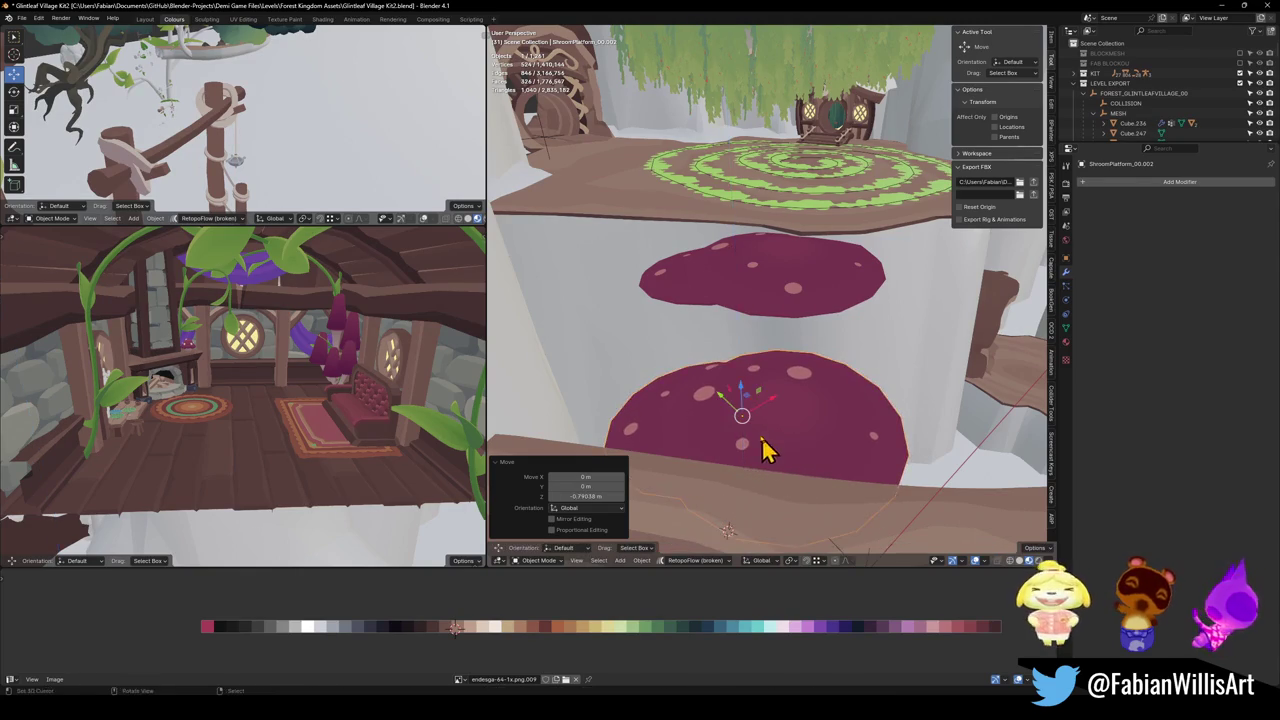
scroll(743, 343, "down", 5)
scroll(848, 338, "down", 5)
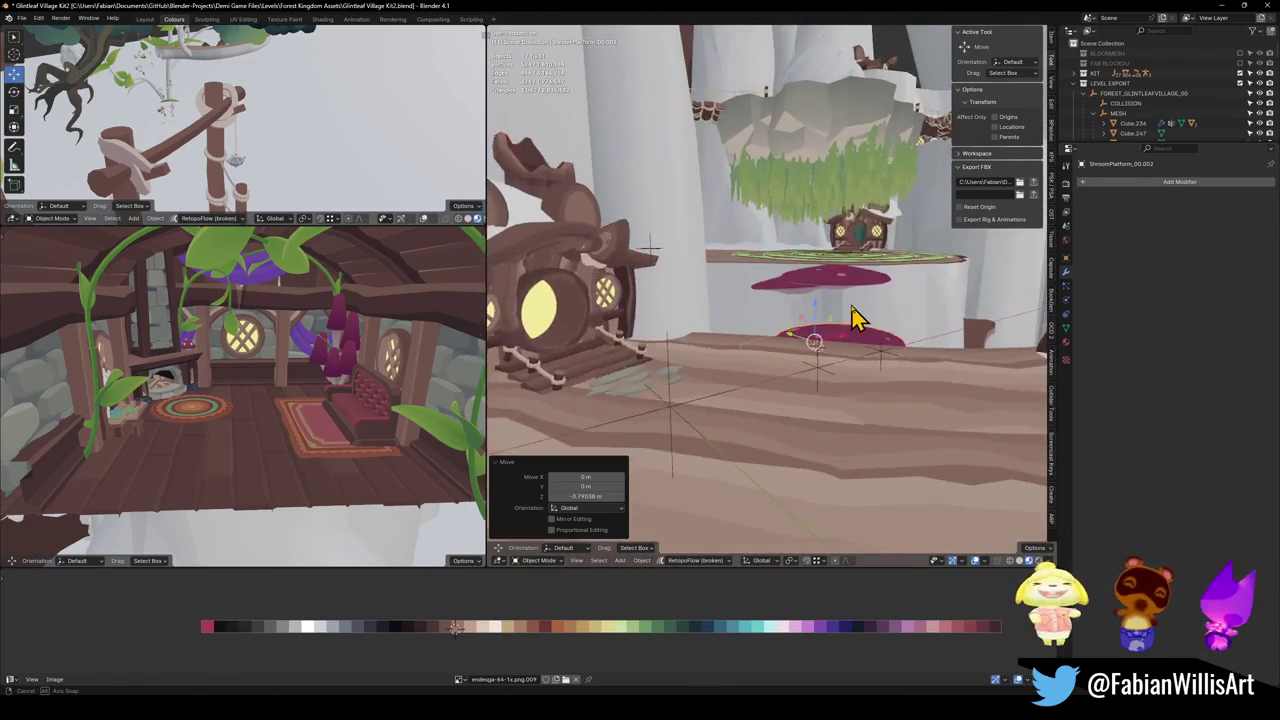
scroll(810, 380, "down", 5)
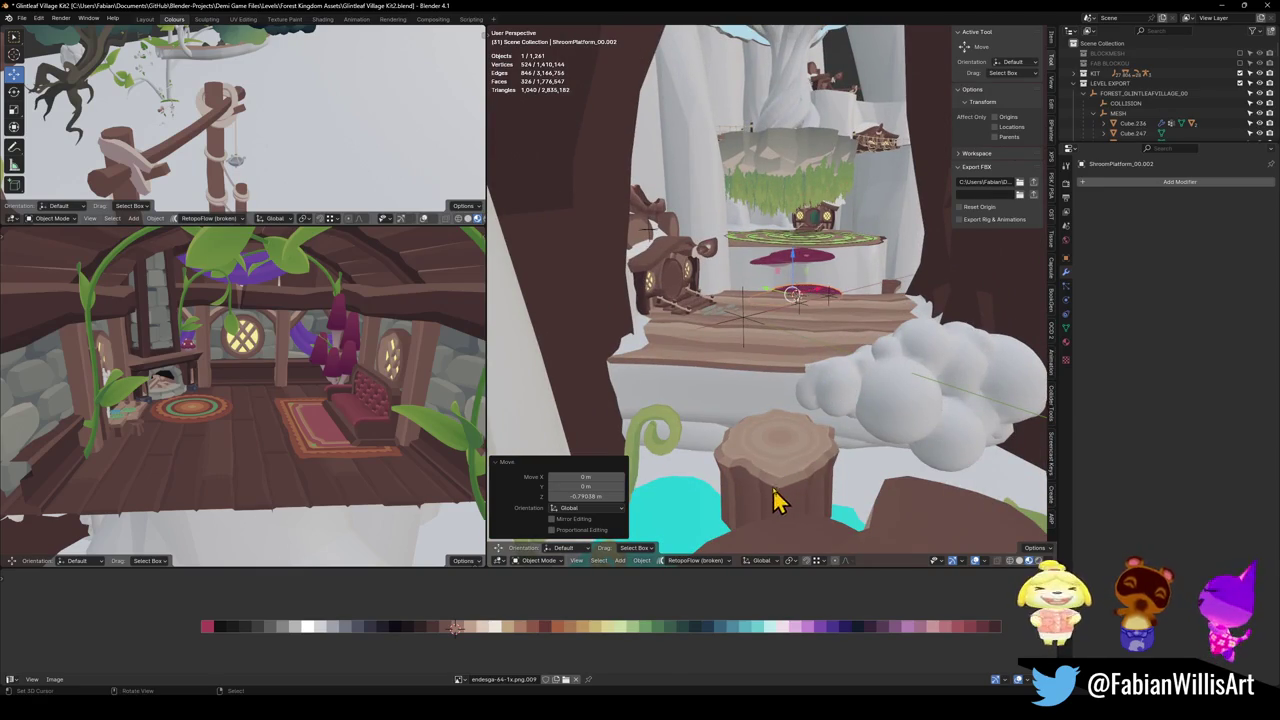
Step: Delete the lower mushroom platform and place a copy of the tree stump under the upper mushroom
key("Delete")
left_click(793, 463)
key("shift+d")
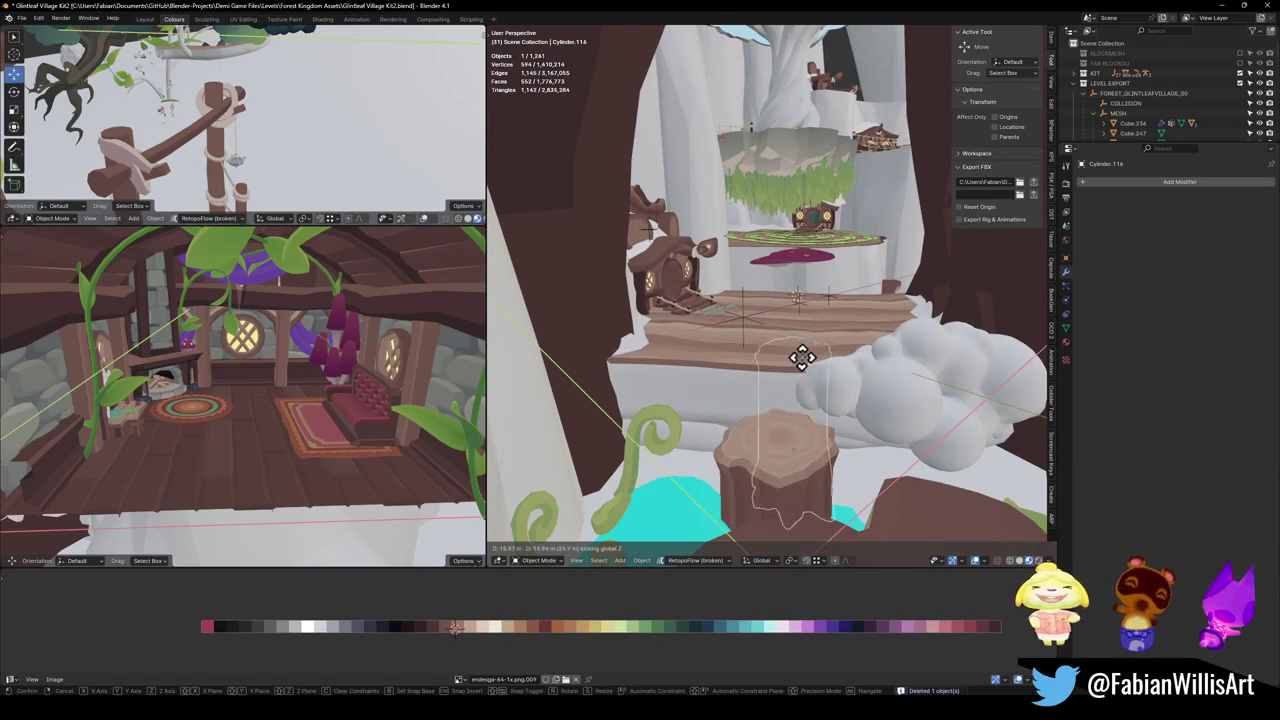
key("z")
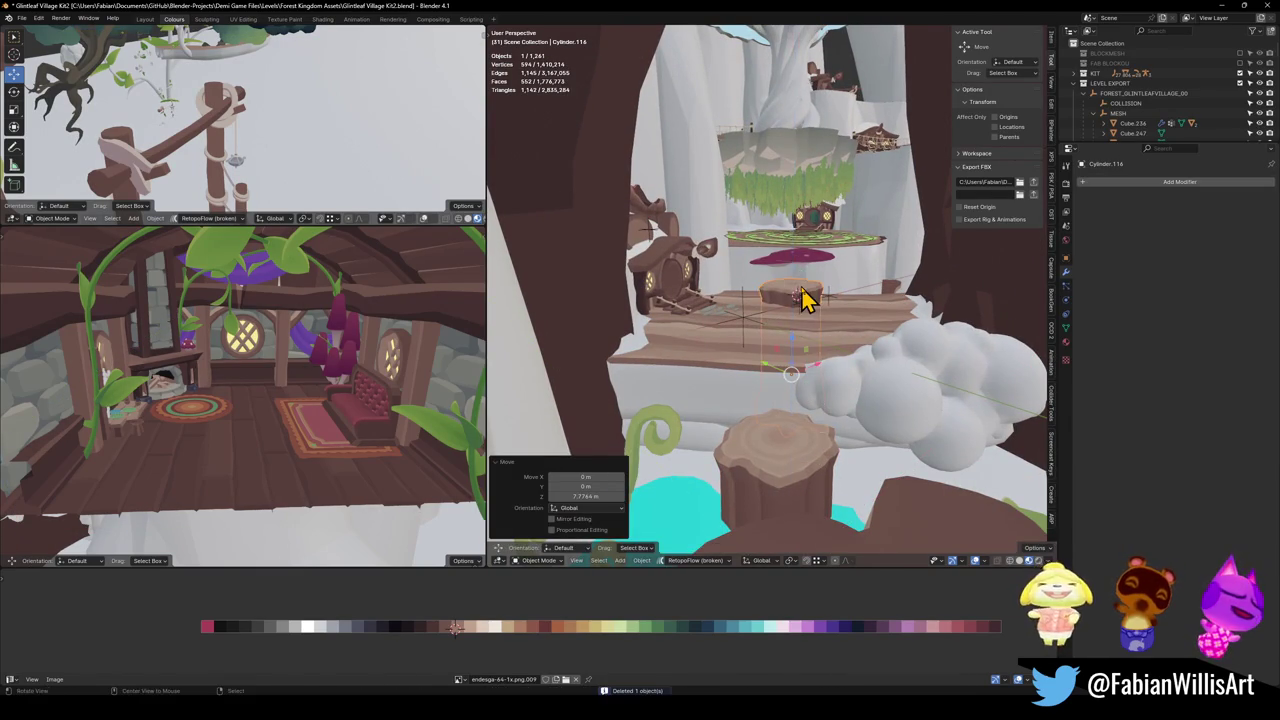
scroll(800, 292, "up", 7)
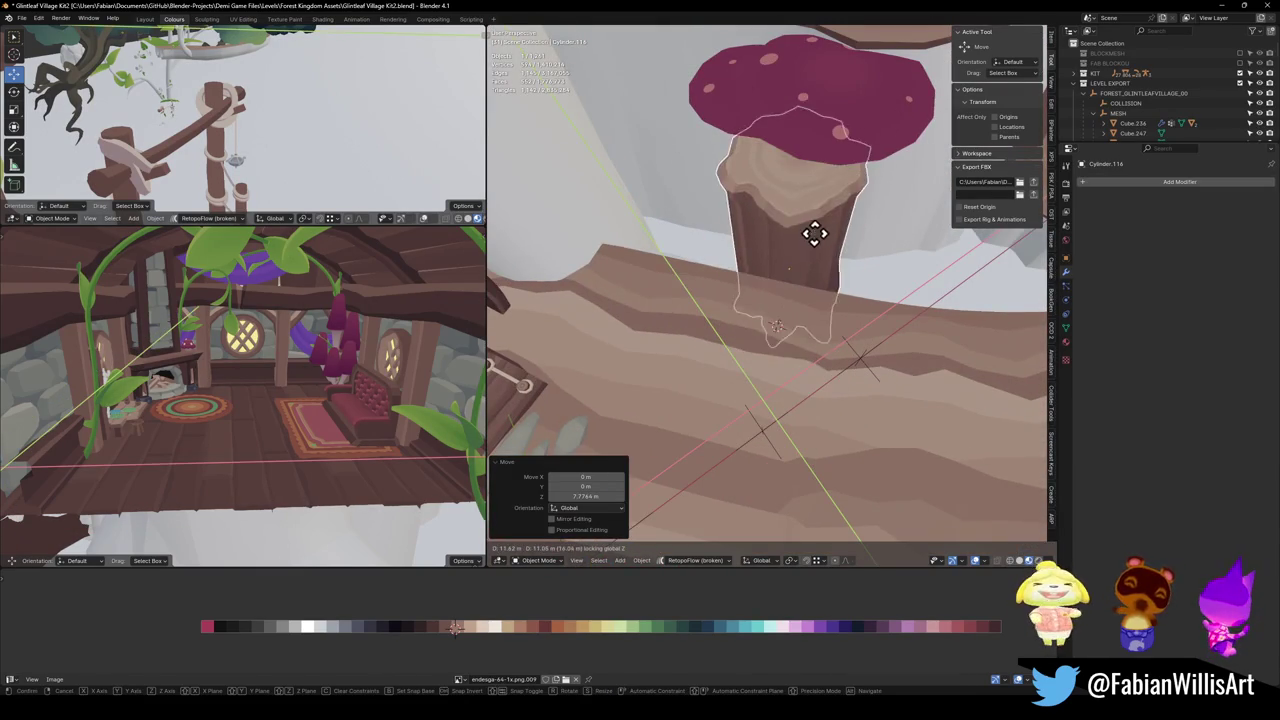
left_click(829, 246)
mouse_move(829, 246)
left_mouse_down()
mouse_move(777, 391)
mouse_move(775, 340)
mouse_move(734, 363)
mouse_move(725, 313)
mouse_move(766, 409)
mouse_move(780, 349)
mouse_move(780, 360)
left_mouse_up()
Step: Delete the remaining mushroom platform and slide the stump copy against the trunk wall
left_click(774, 331)
key("Delete")
left_click(766, 409)
key("g")
key("shift+z")
left_click(767, 383)
key("g")
key("shift+z")
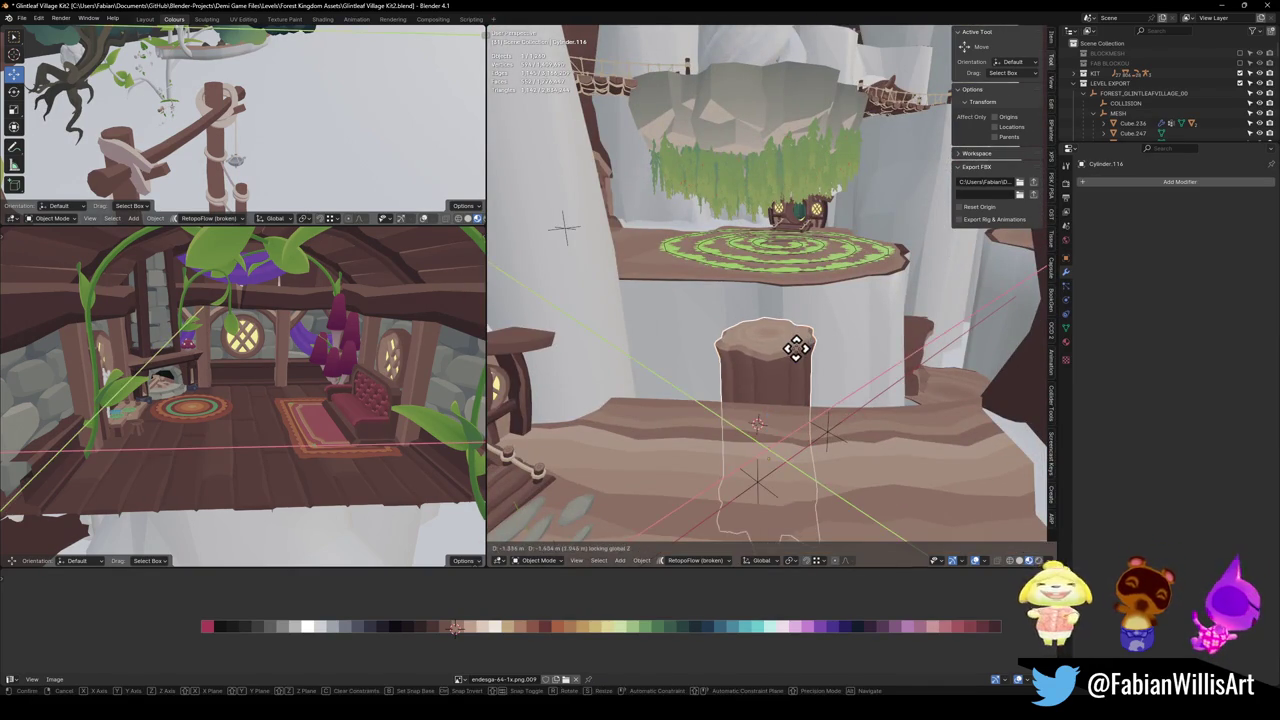
left_click(786, 400)
left_click(770, 410)
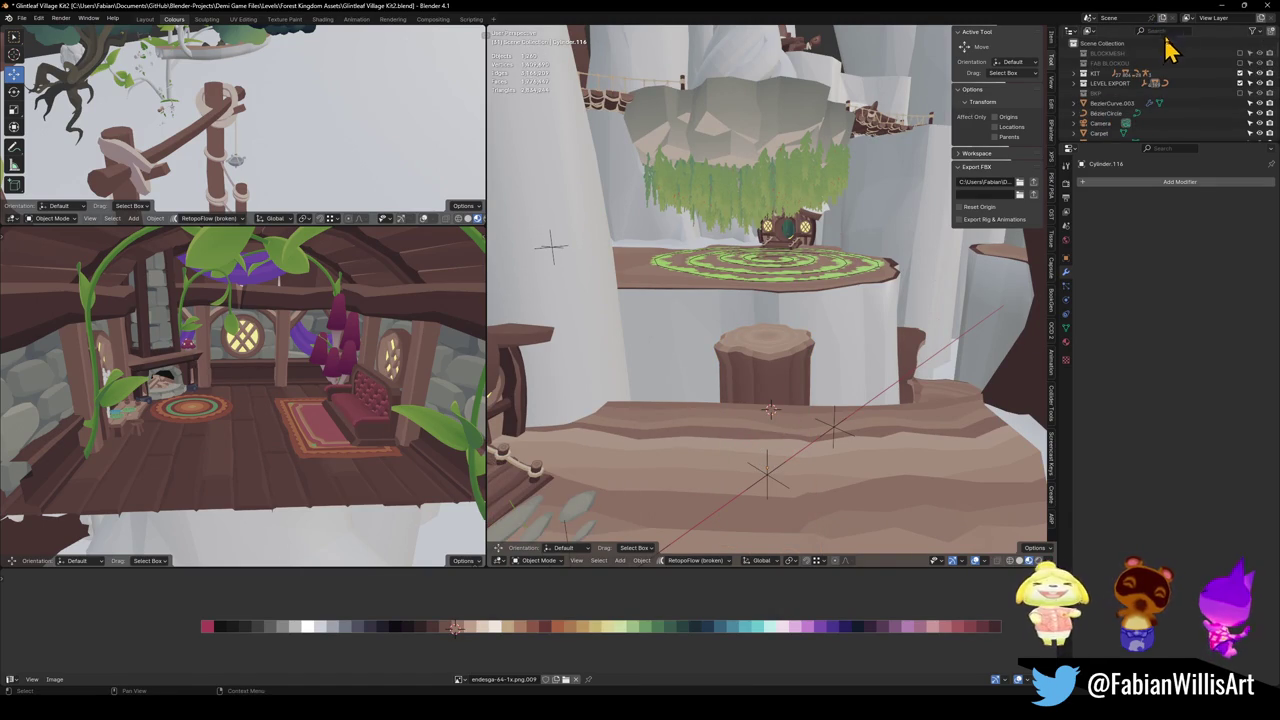
Step: Find the Demi object in the Outliner and move it into a new collection named GOLBAL
type("demi")
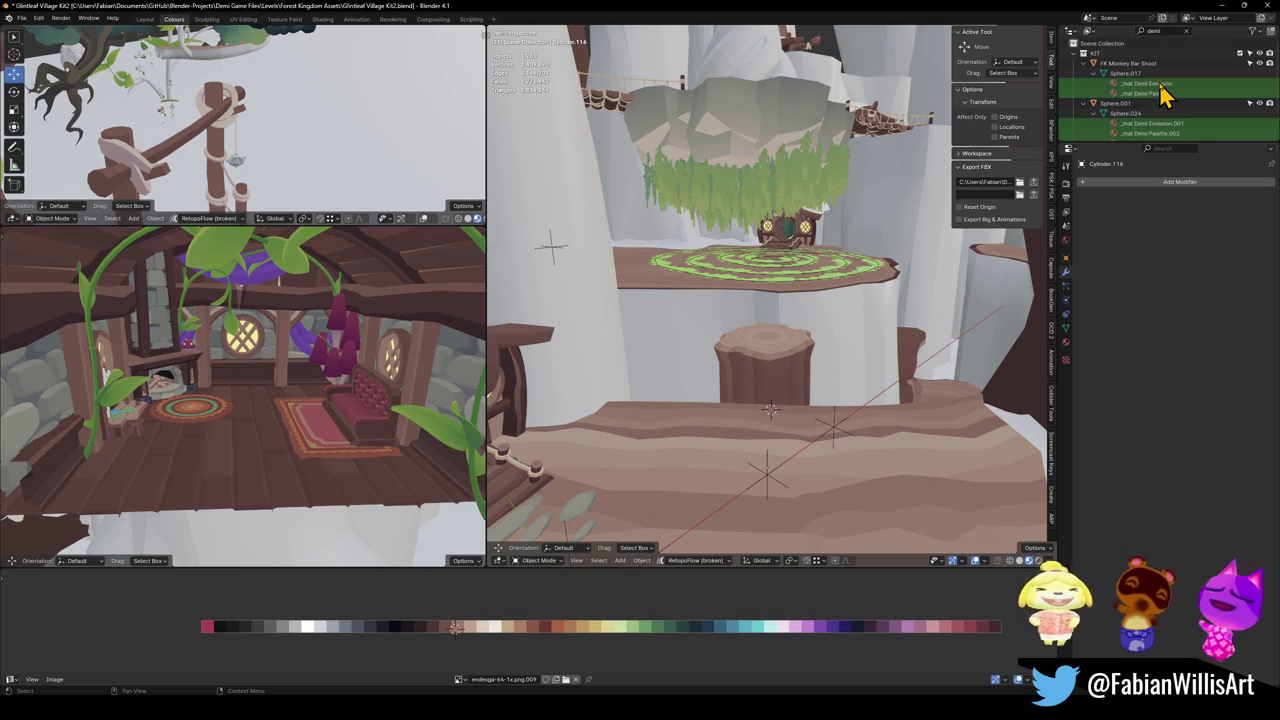
scroll(1160, 125, "down", 2)
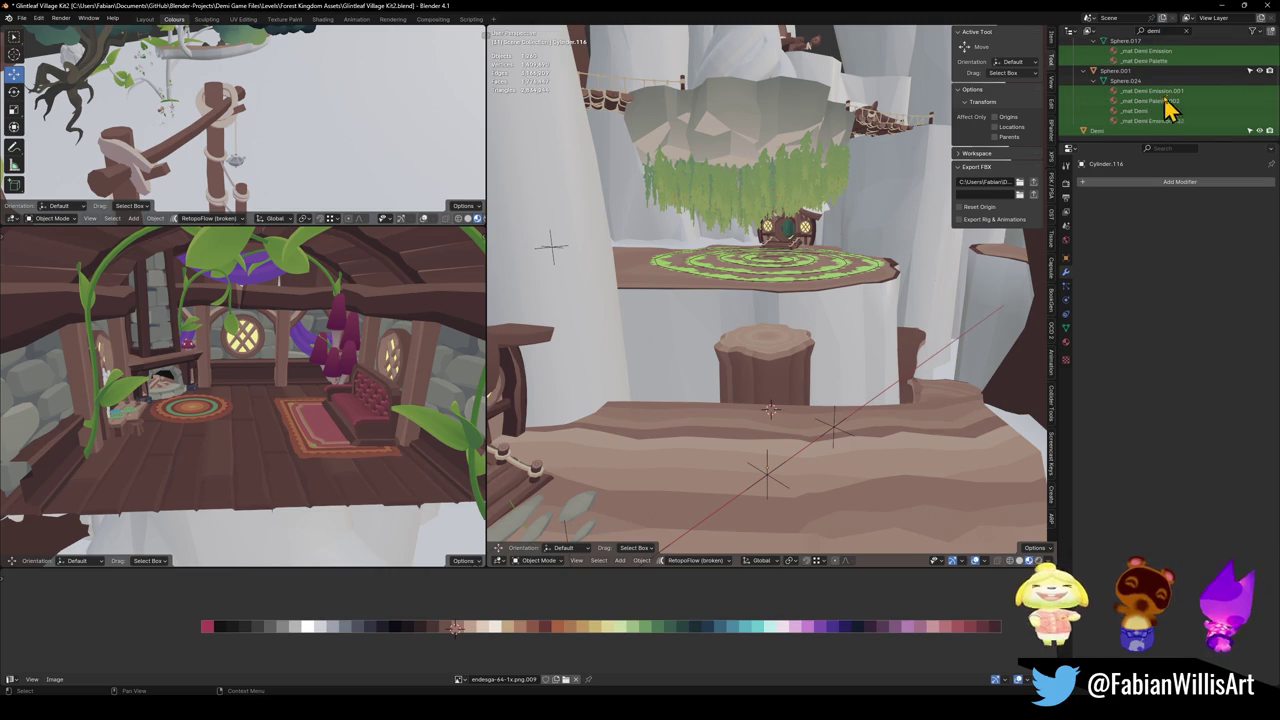
left_click(1112, 132)
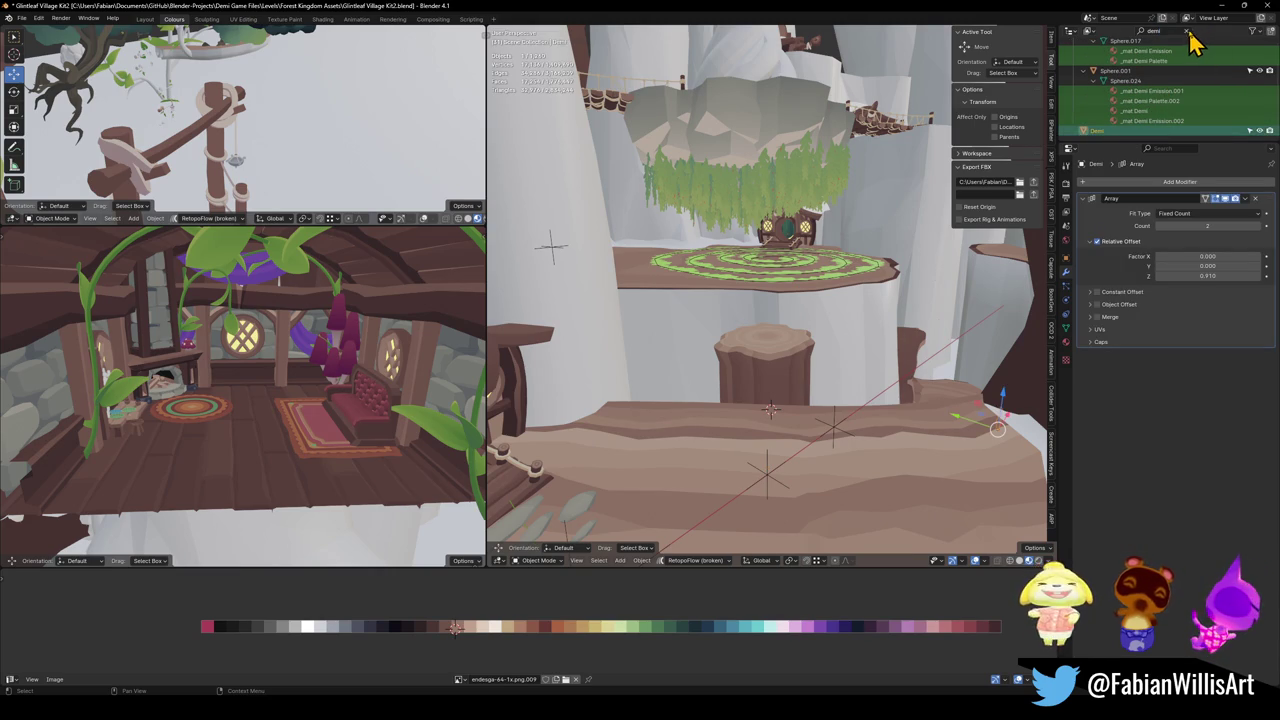
left_click(1188, 31)
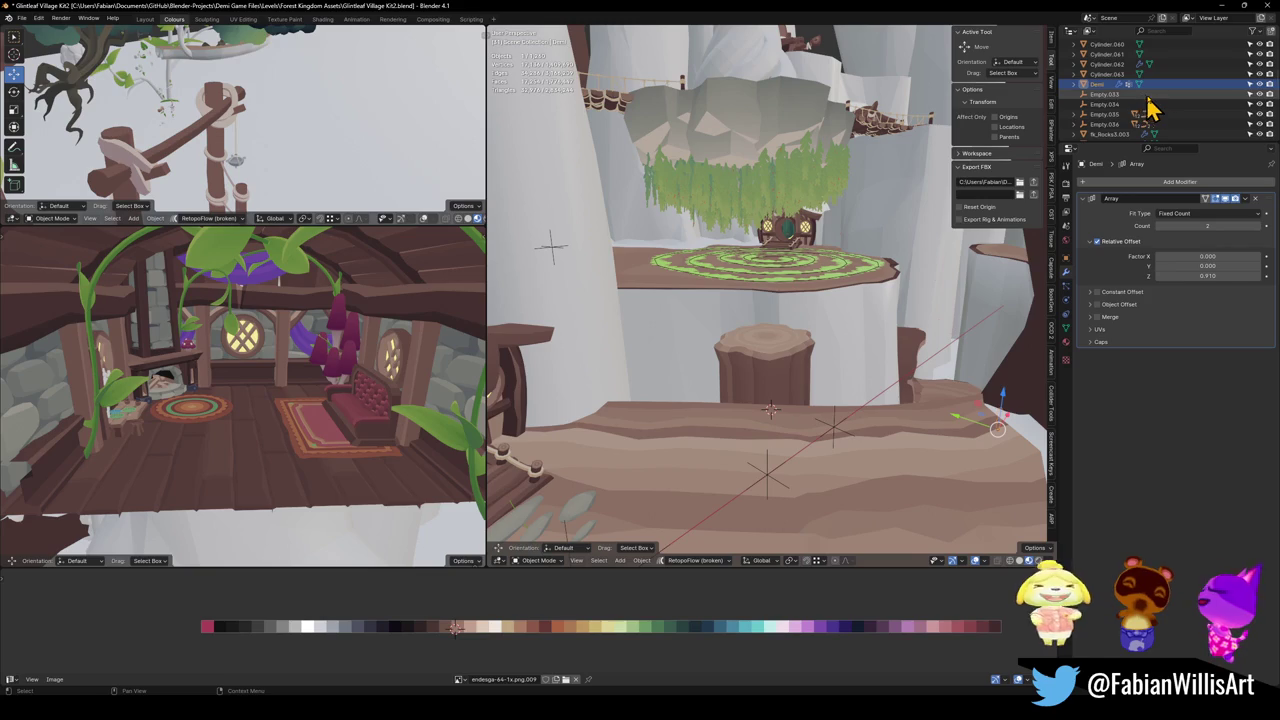
key("m")
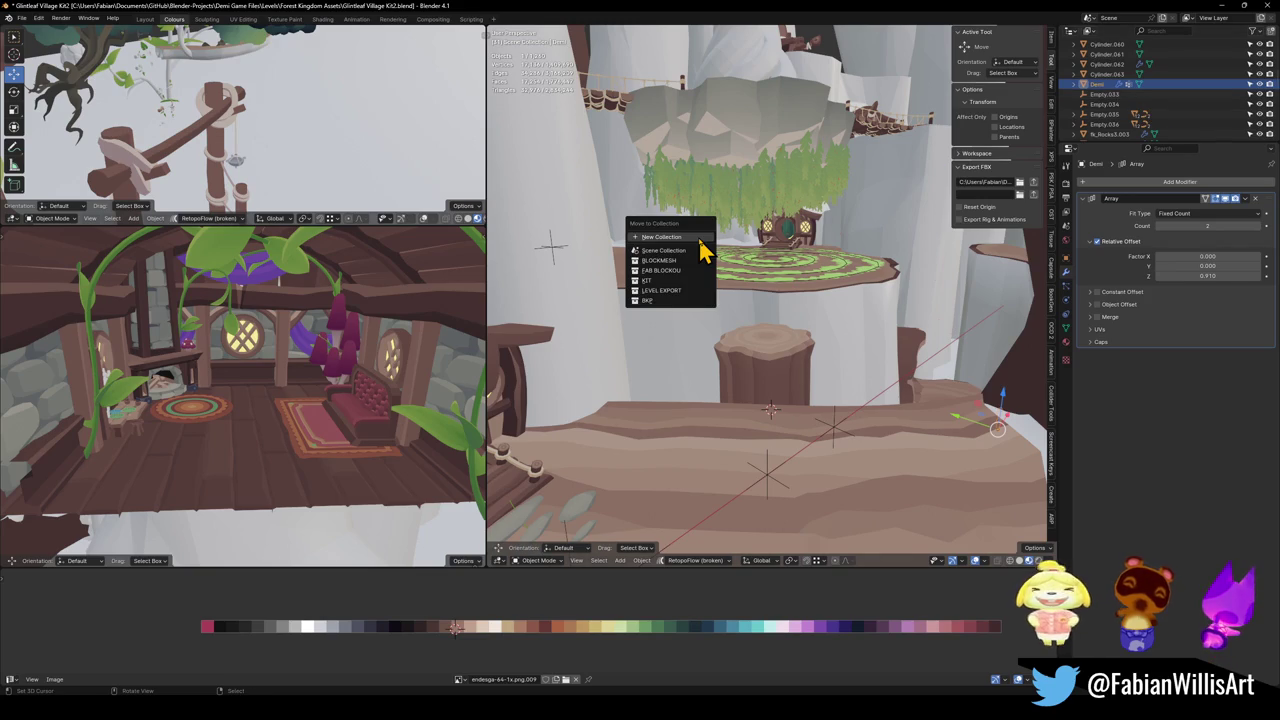
left_click(680, 237)
type("GLOBAL")
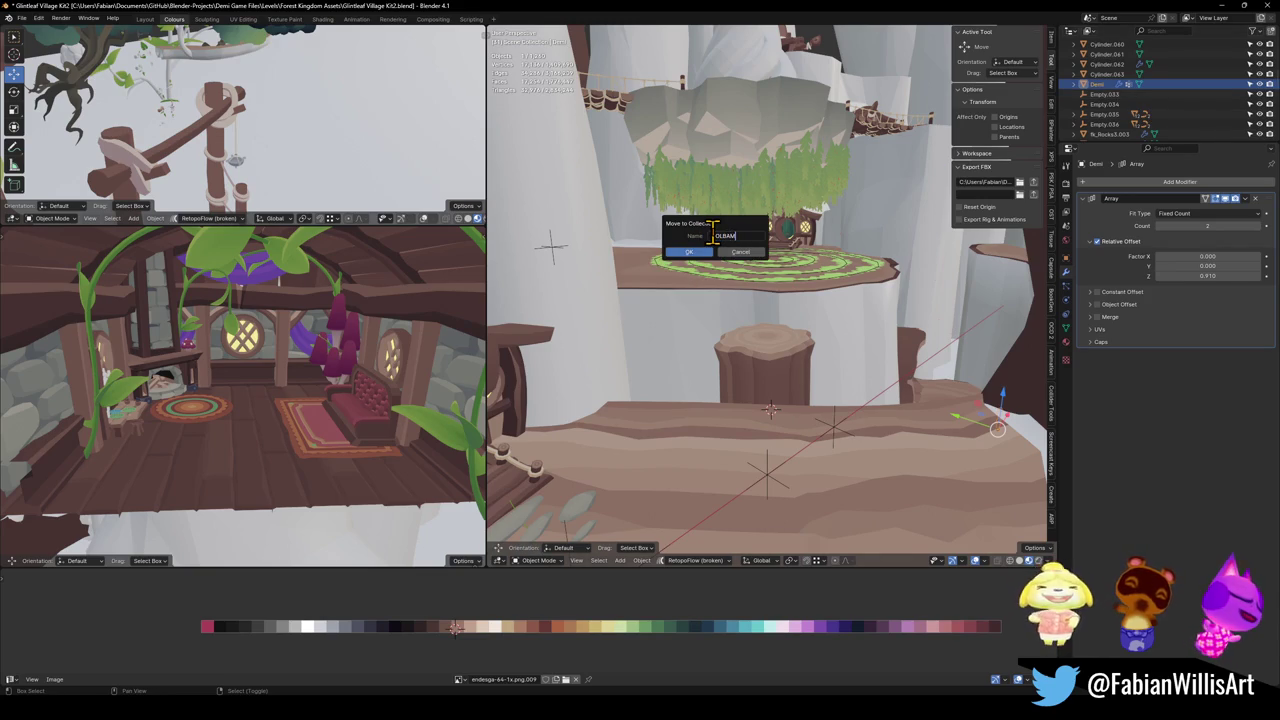
key("Return")
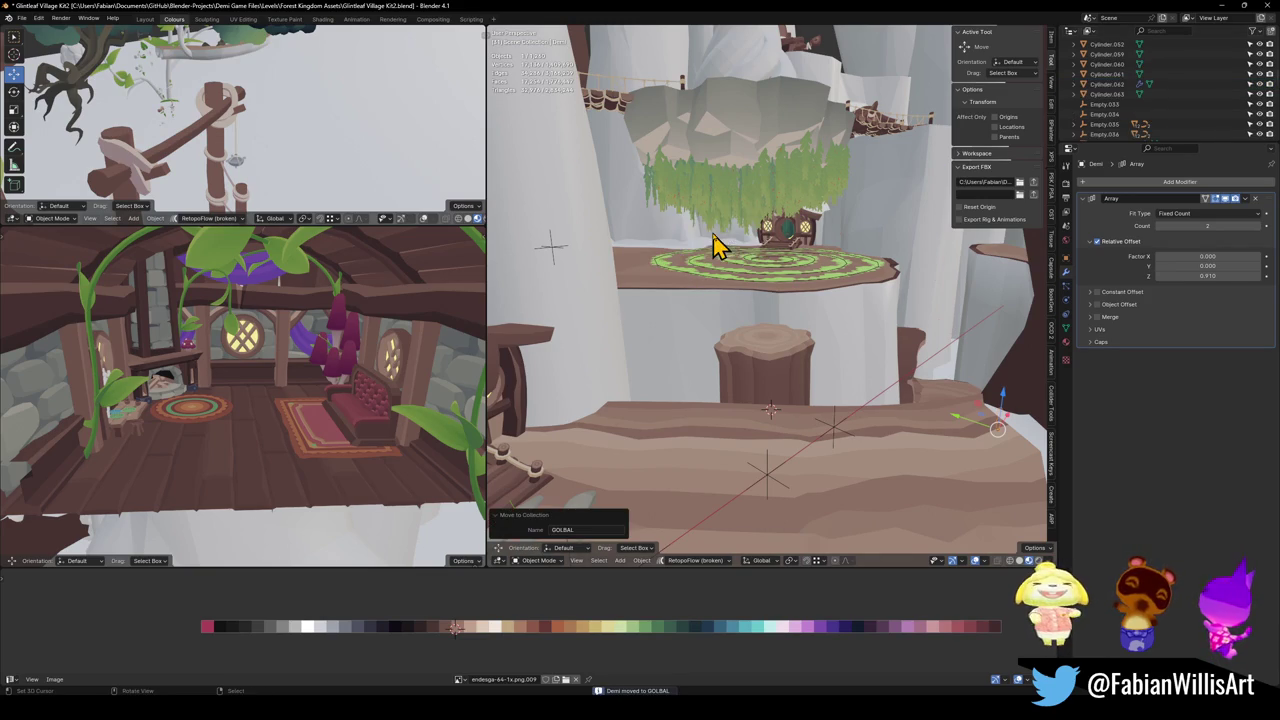
Step: Drag the GOLBAL collection to the top of the Outliner, above BLOCKMESH
scroll(1183, 85, "up", 5)
scroll(1130, 88, "up", 10)
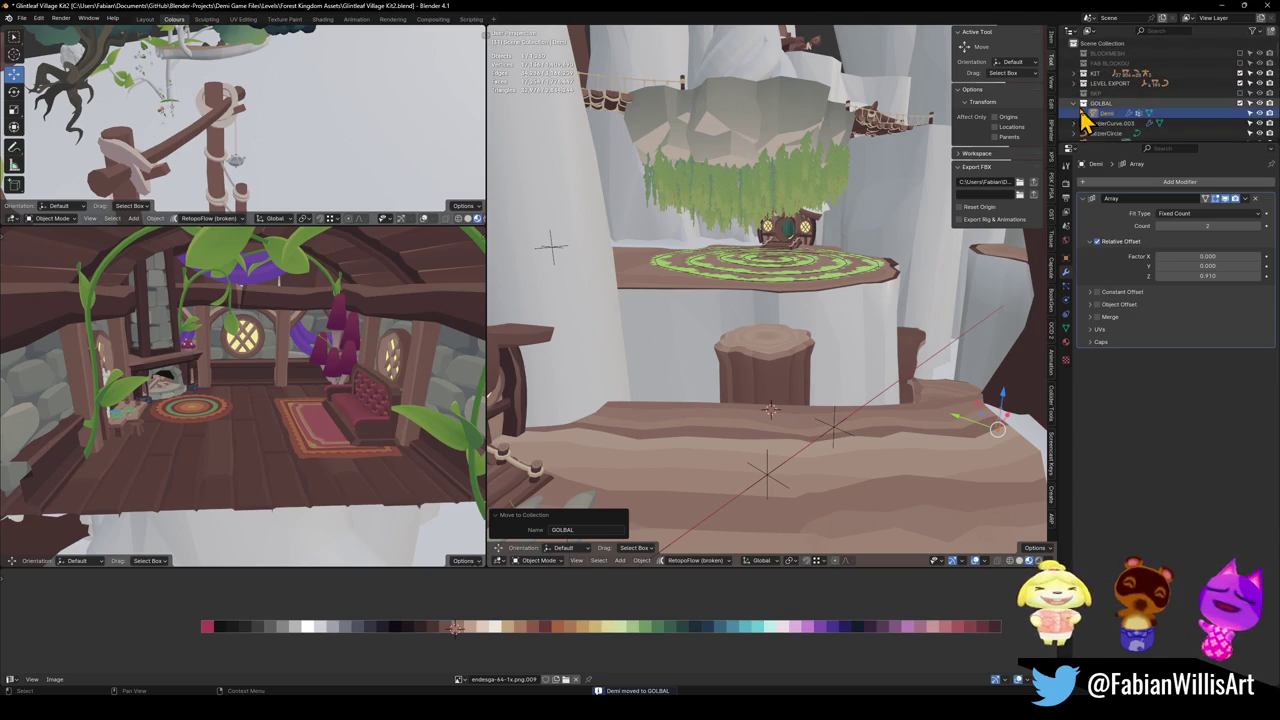
left_click_drag(1103, 100, 1103, 57)
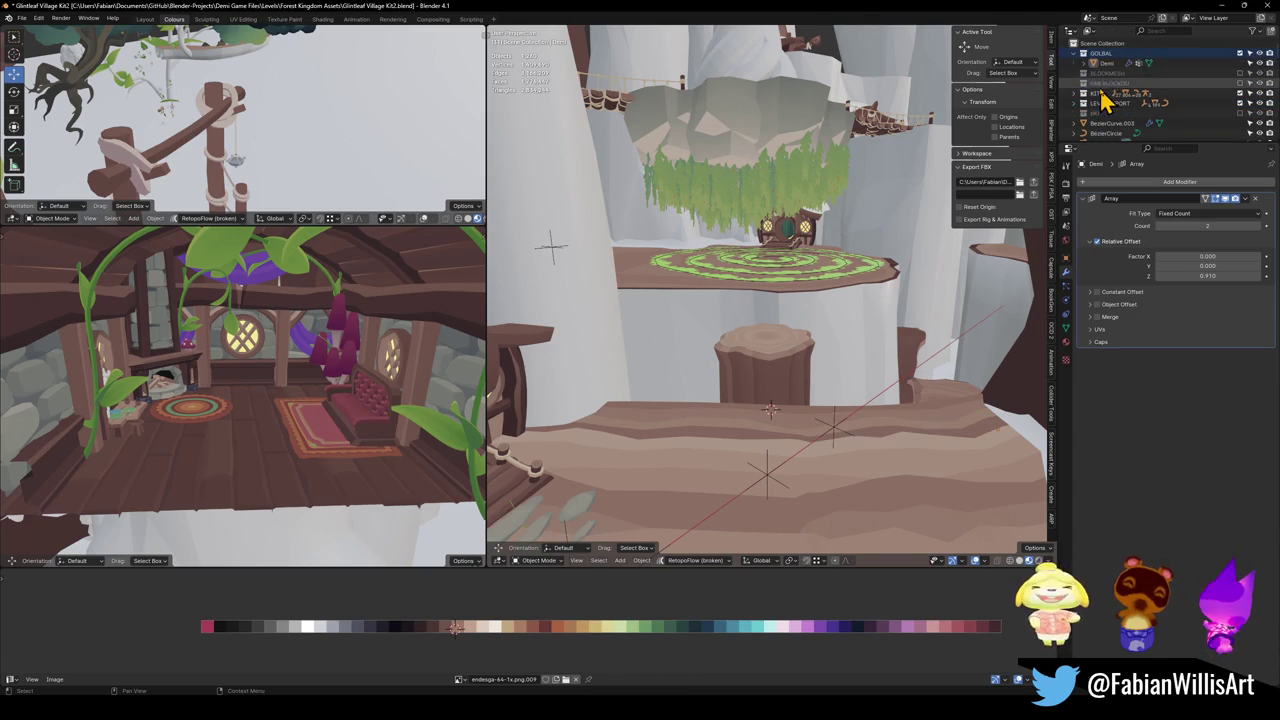
Step: Snap Demi to the 3D cursor, shift it slightly, and turn it 135 degrees around Z
left_click(1105, 63)
key("shift+s")
left_click(780, 400)
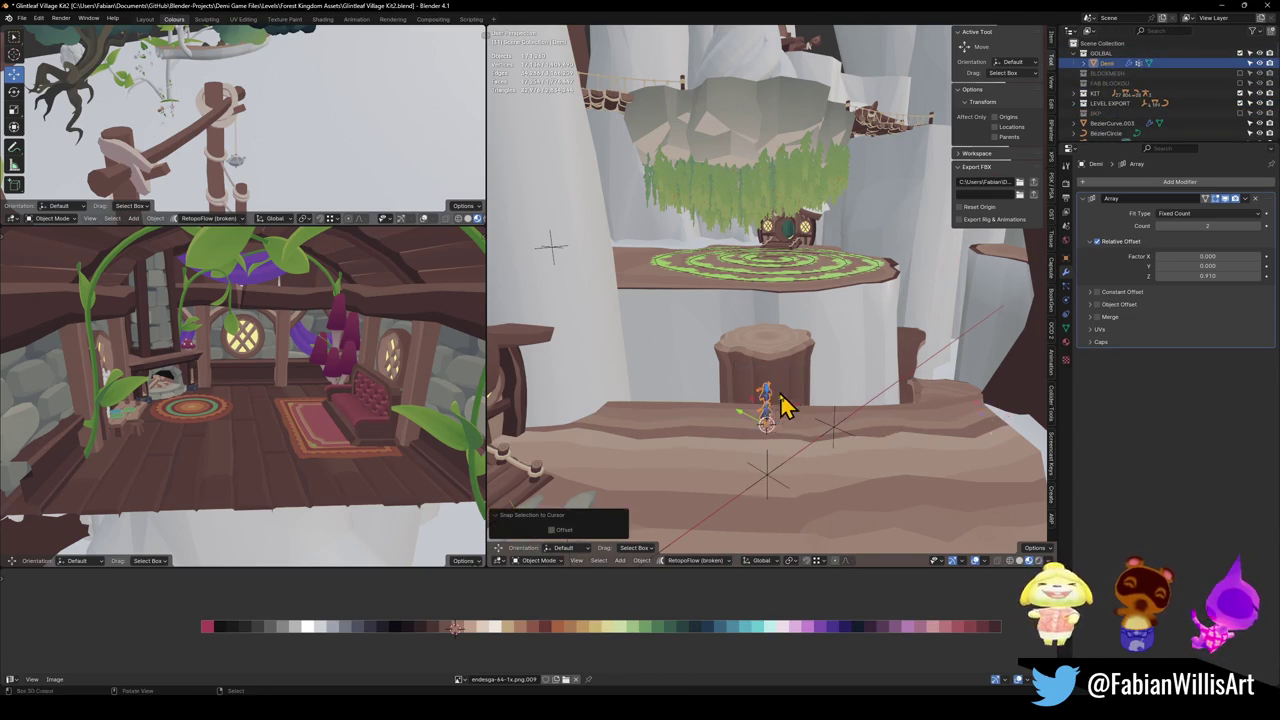
key("KP_Decimal")
key("g")
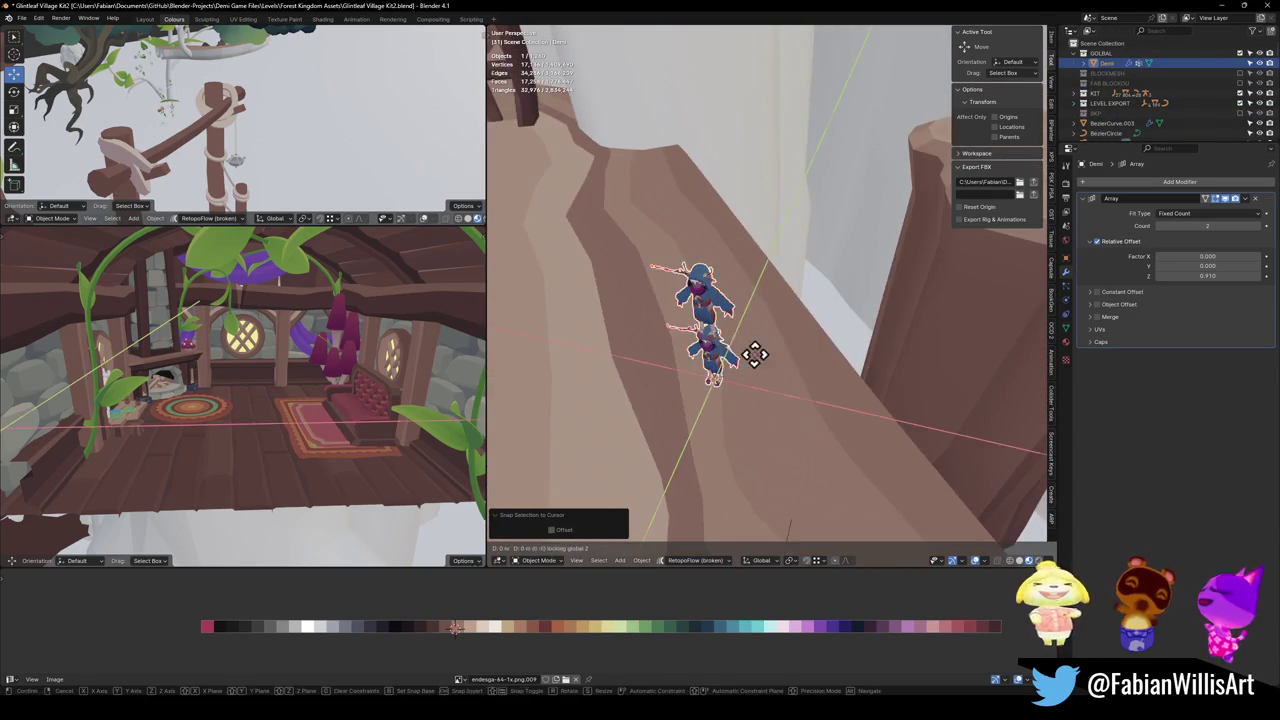
left_click(875, 318)
key("r")
key("z")
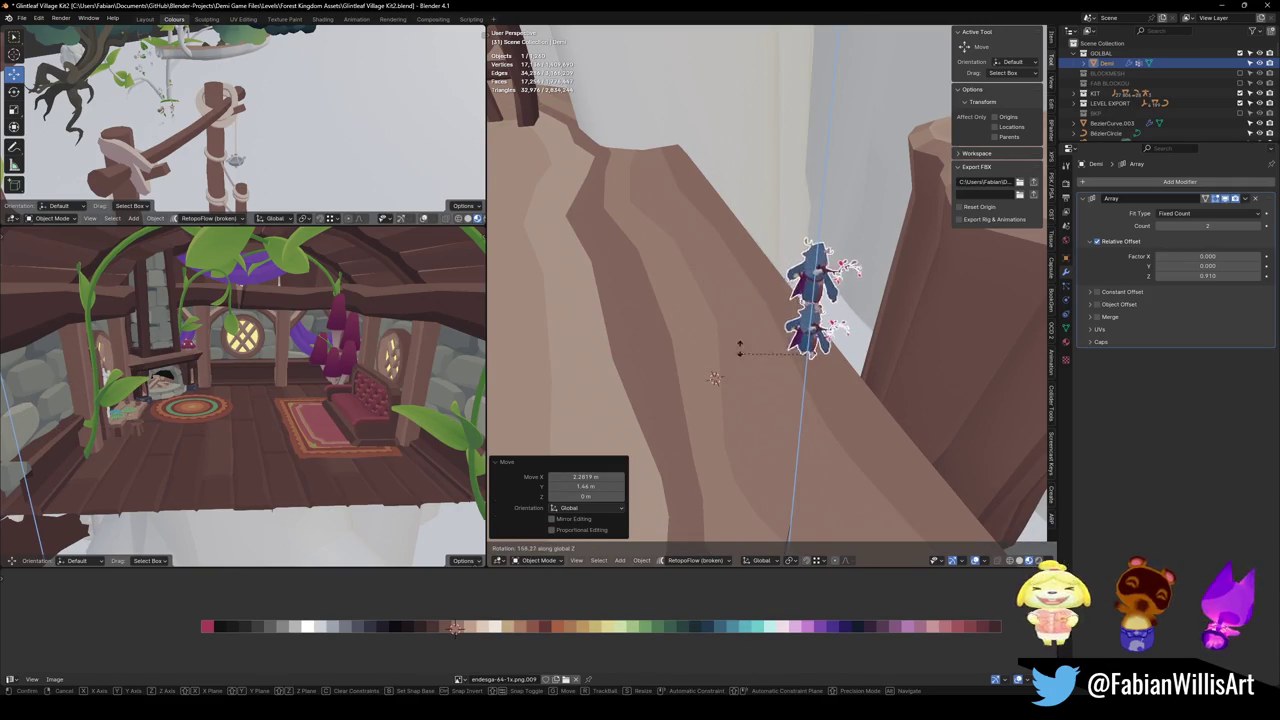
left_click(906, 277)
mouse_move(906, 277)
left_mouse_down()
mouse_move(823, 314)
mouse_move(750, 285)
mouse_move(857, 286)
mouse_move(949, 375)
left_mouse_up()
Step: Lower, slide and raise the trunk stump so it sits beside the character
left_click(903, 337)
key("g")
key("z")
left_click(894, 363)
key("g")
key("shift+z")
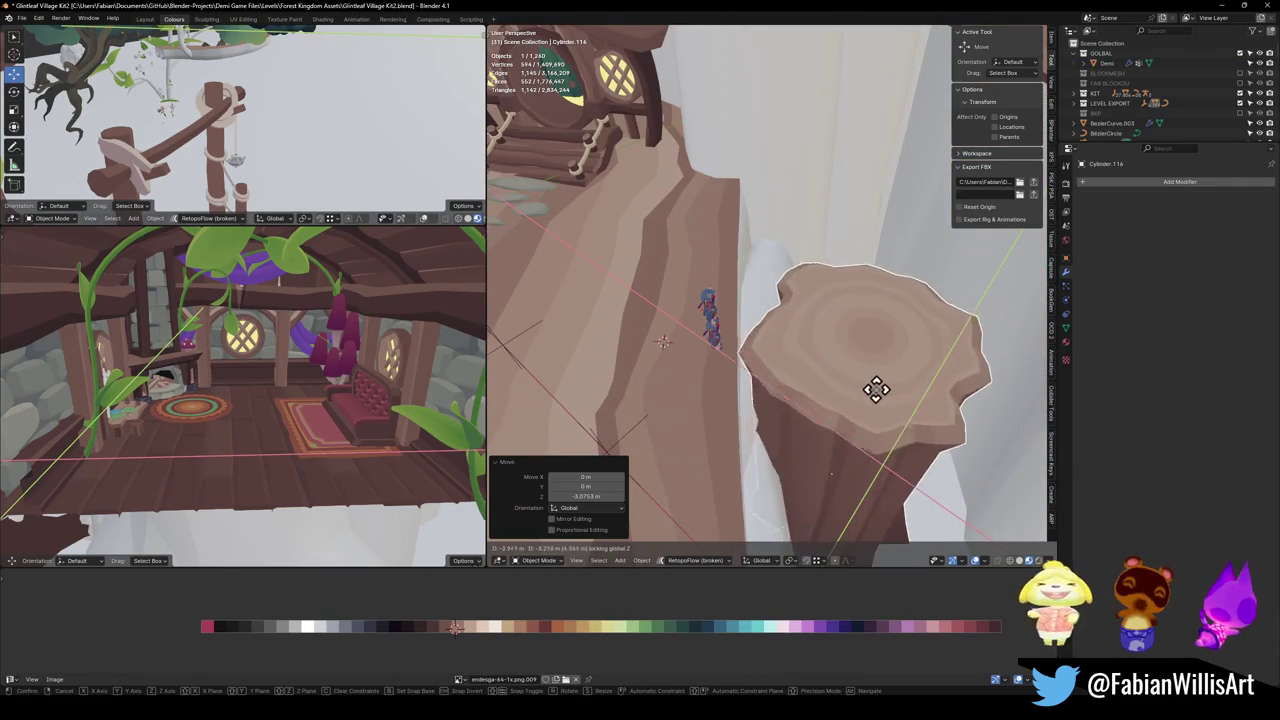
left_click(865, 397)
mouse_move(865, 397)
left_mouse_down()
mouse_move(837, 363)
mouse_move(866, 331)
mouse_move(894, 331)
mouse_move(849, 391)
left_mouse_up()
key("g")
key("z")
left_click(876, 342)
key("g")
key("shift+z")
left_click(900, 320)
Step: Rotate the stump 33 degrees about Z, then fine-tune its position, turn and height
key("r")
key("z")
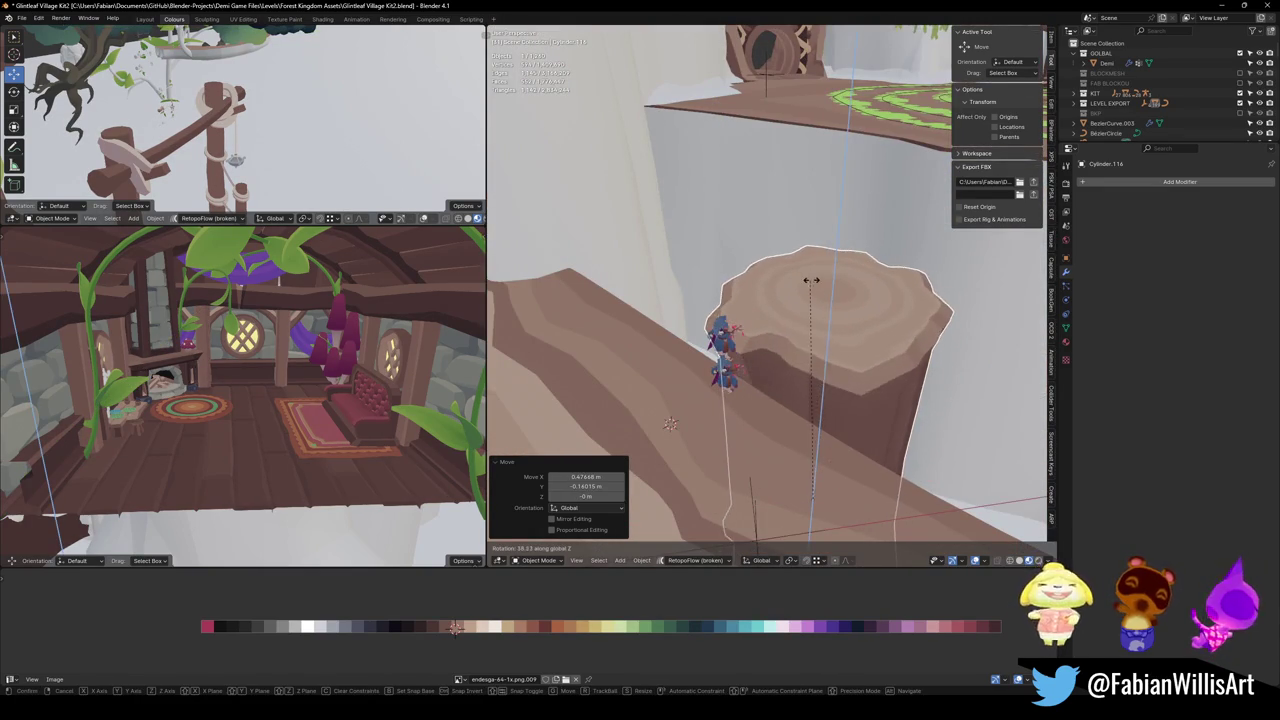
left_click(833, 290)
mouse_move(833, 290)
left_mouse_down()
mouse_move(848, 349)
mouse_move(966, 297)
mouse_move(860, 329)
mouse_move(877, 337)
mouse_move(789, 294)
mouse_move(800, 351)
mouse_move(809, 300)
mouse_move(808, 313)
left_mouse_up()
key("g")
key("shift+z")
left_click(876, 347)
key("r")
key("z")
left_click(956, 327)
key("g")
key("z")
left_click(873, 340)
scroll(808, 313, "up", 6)
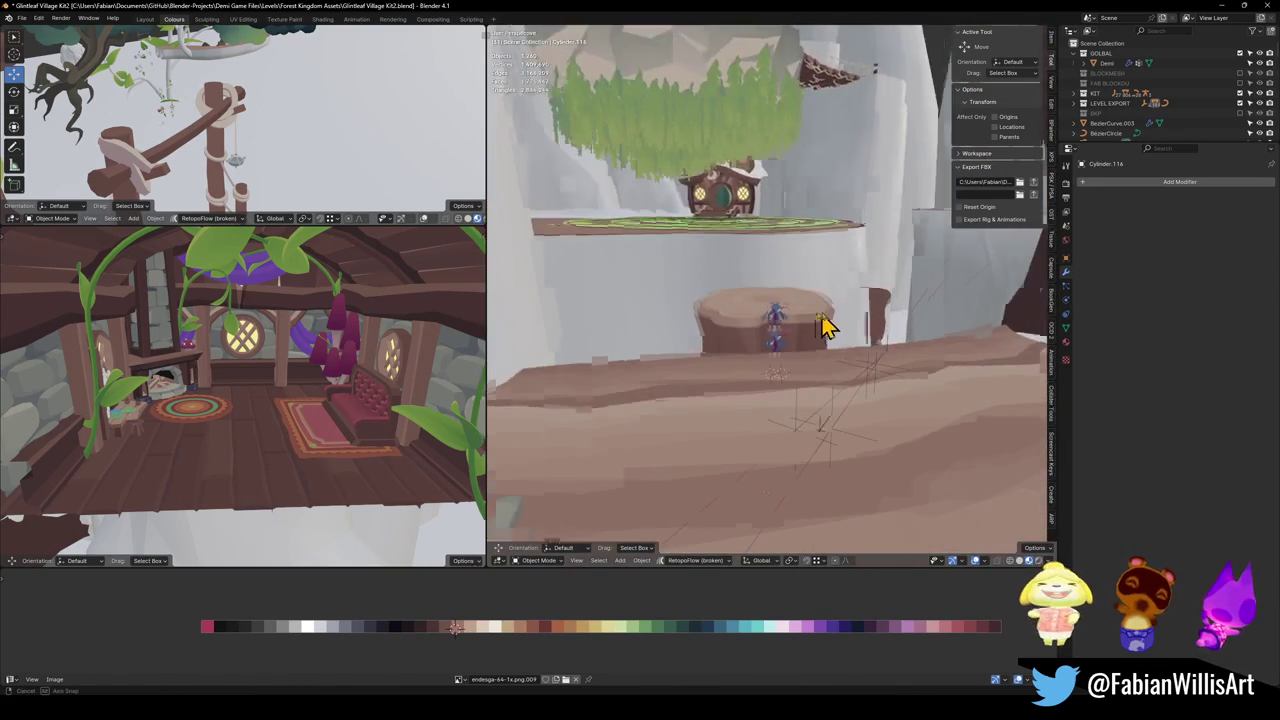
Step: Duplicate the stump upward, then delete the extra cylinder copy
mouse_move(800, 357)
left_mouse_down()
mouse_move(823, 300)
mouse_move(786, 403)
left_mouse_up()
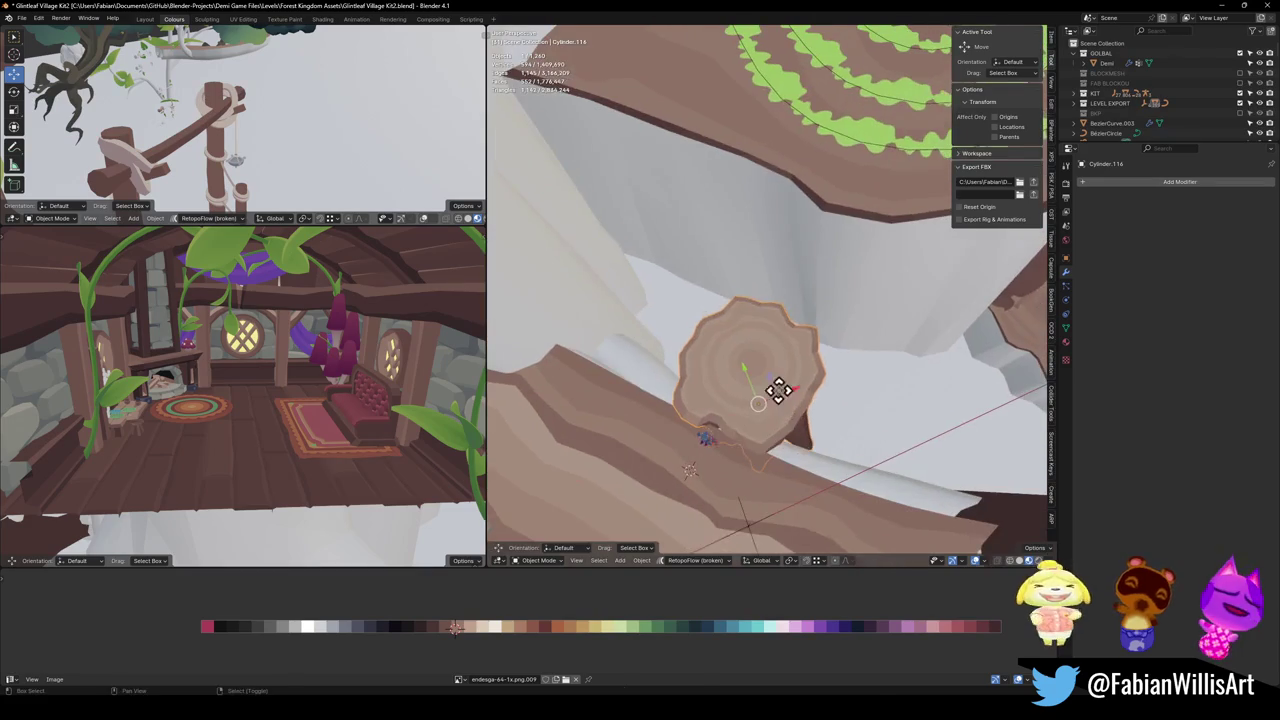
key("shift+d")
key("z")
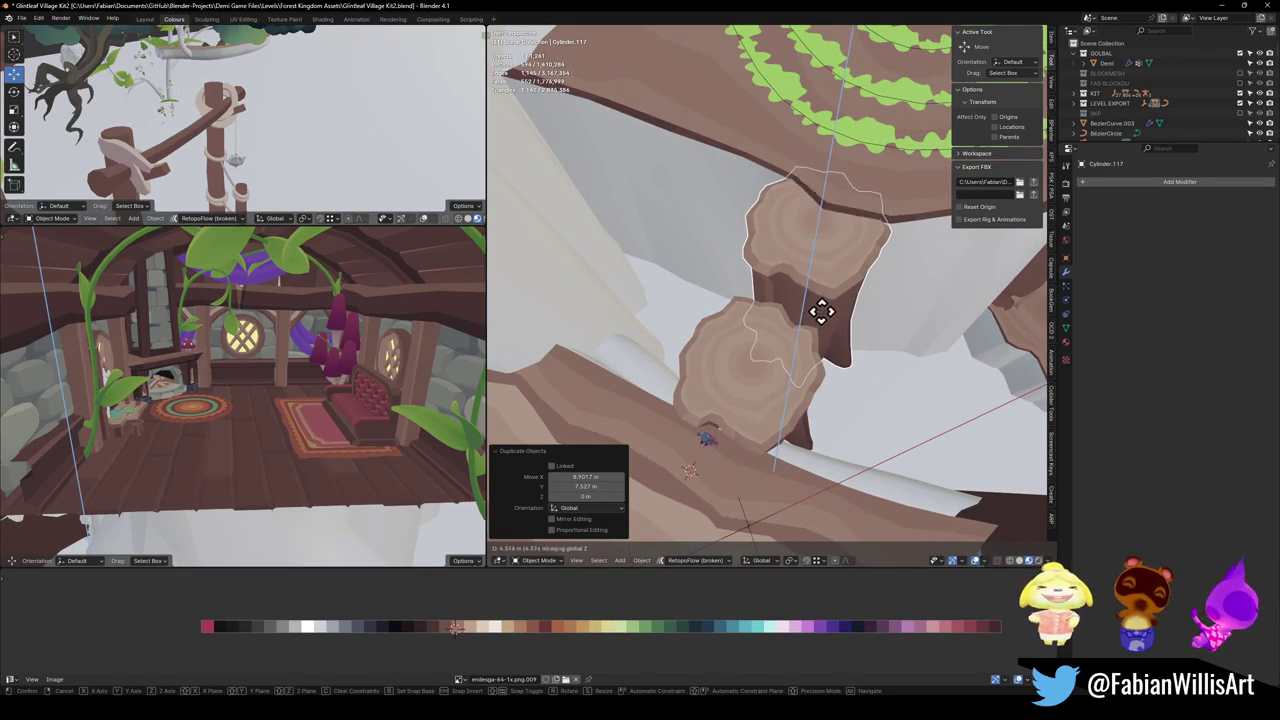
left_click(771, 334)
mouse_move(771, 334)
left_mouse_down()
mouse_move(829, 283)
mouse_move(846, 286)
mouse_move(800, 280)
mouse_move(837, 389)
mouse_move(823, 320)
mouse_move(794, 331)
mouse_move(820, 314)
mouse_move(803, 346)
mouse_move(790, 258)
left_mouse_up()
key("Delete")
Step: Scale the stump up to 1.141 and lower it along Z
key("s")
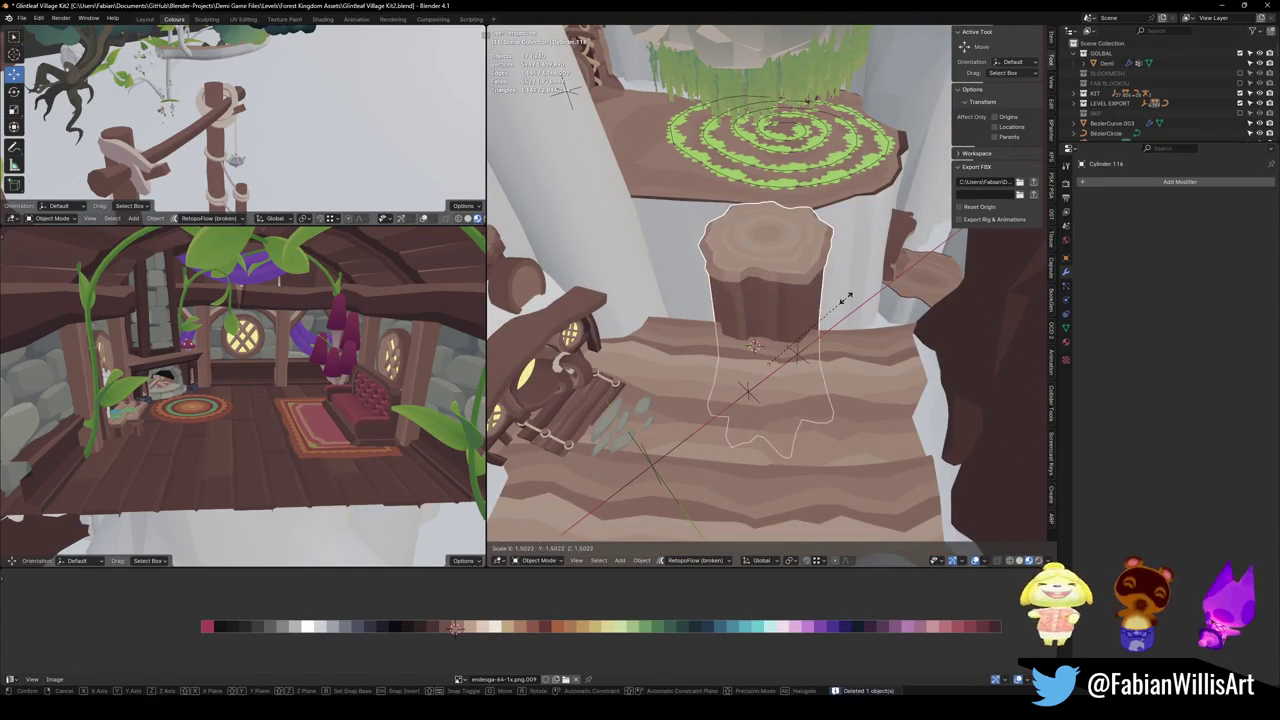
left_click(846, 294)
key("g")
key("shift+z")
right_click(843, 268)
key("s")
left_click(863, 286)
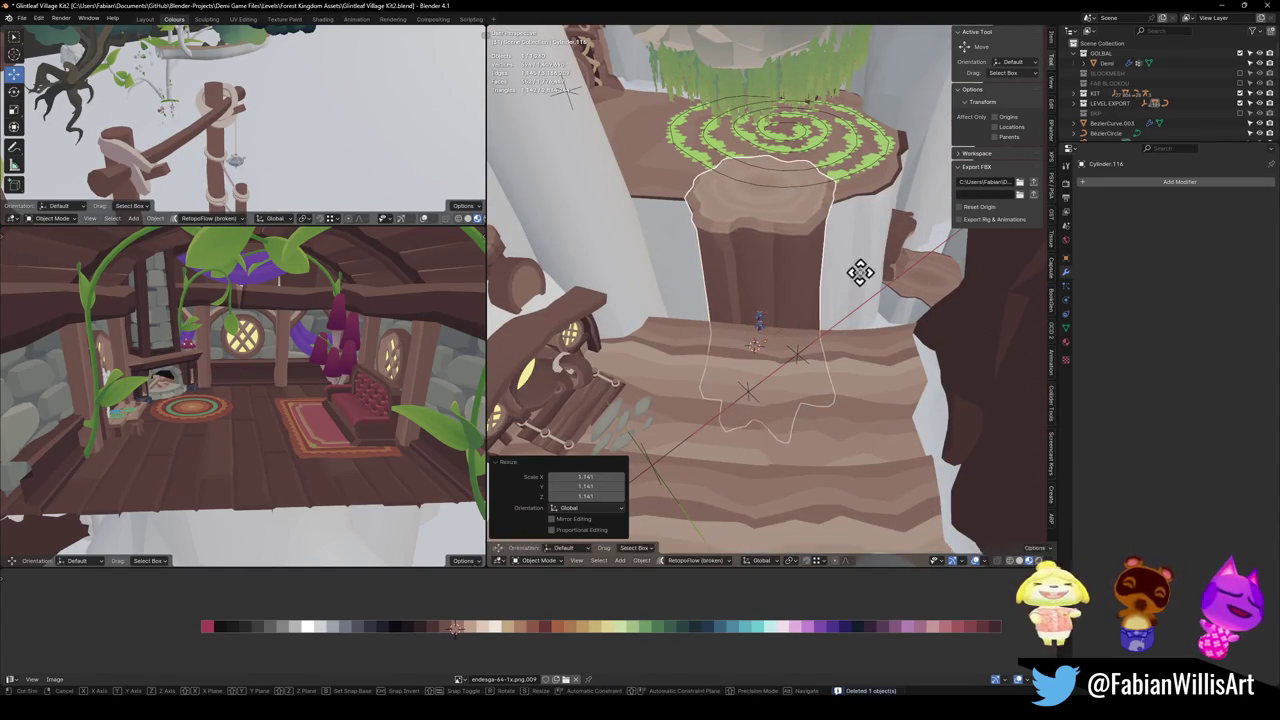
key("g")
key("z")
left_click(857, 308)
mouse_move(857, 308)
left_mouse_down()
mouse_move(837, 303)
mouse_move(814, 323)
mouse_move(830, 335)
mouse_move(789, 337)
mouse_move(871, 349)
left_mouse_up()
key("s")
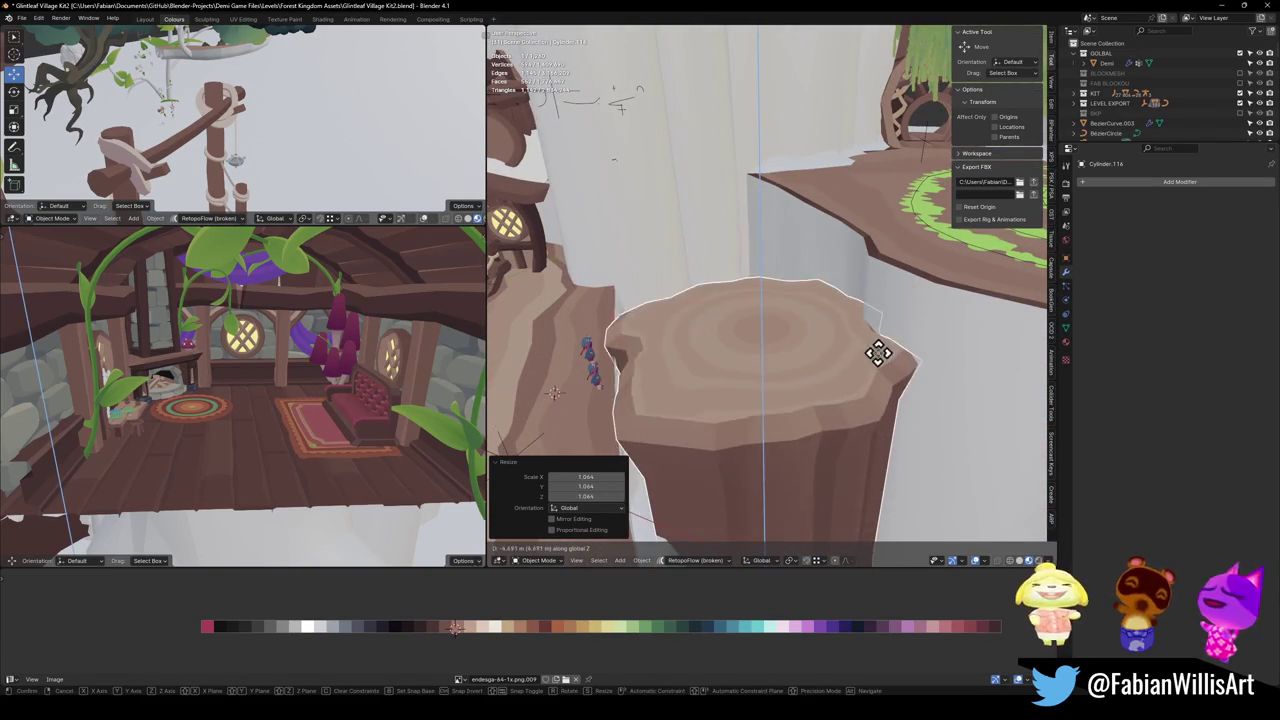
left_click(843, 366)
Step: Shrink the stump to 0.844 and settle it on the ledge, then select and frame Demi
left_click_drag(843, 366, 925, 355)
key("s")
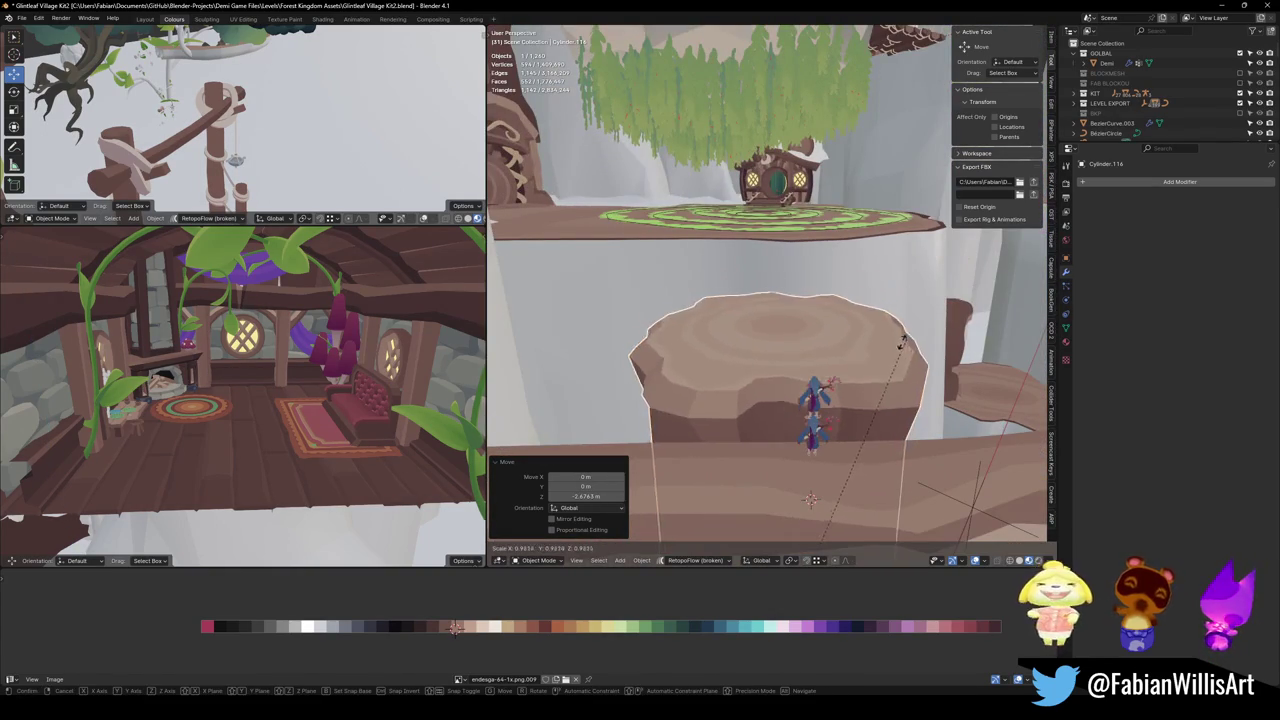
left_click(829, 314)
key("g")
left_click(848, 334)
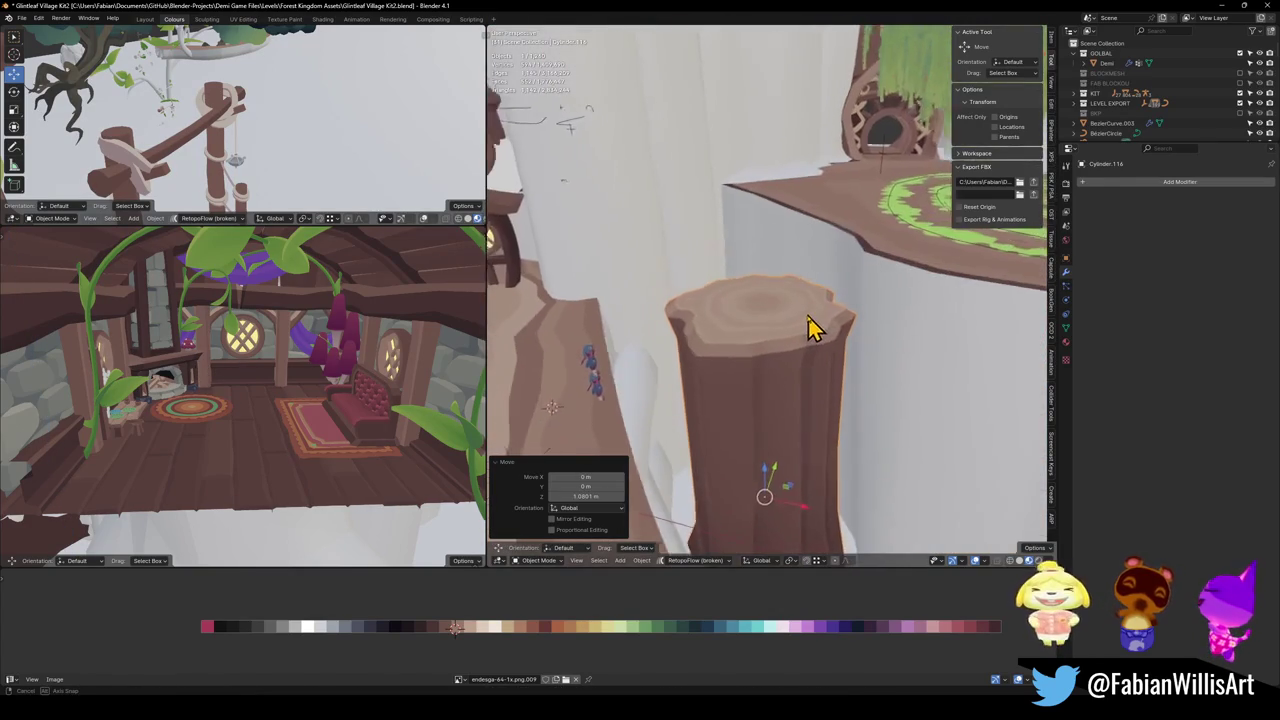
key("g")
key("z")
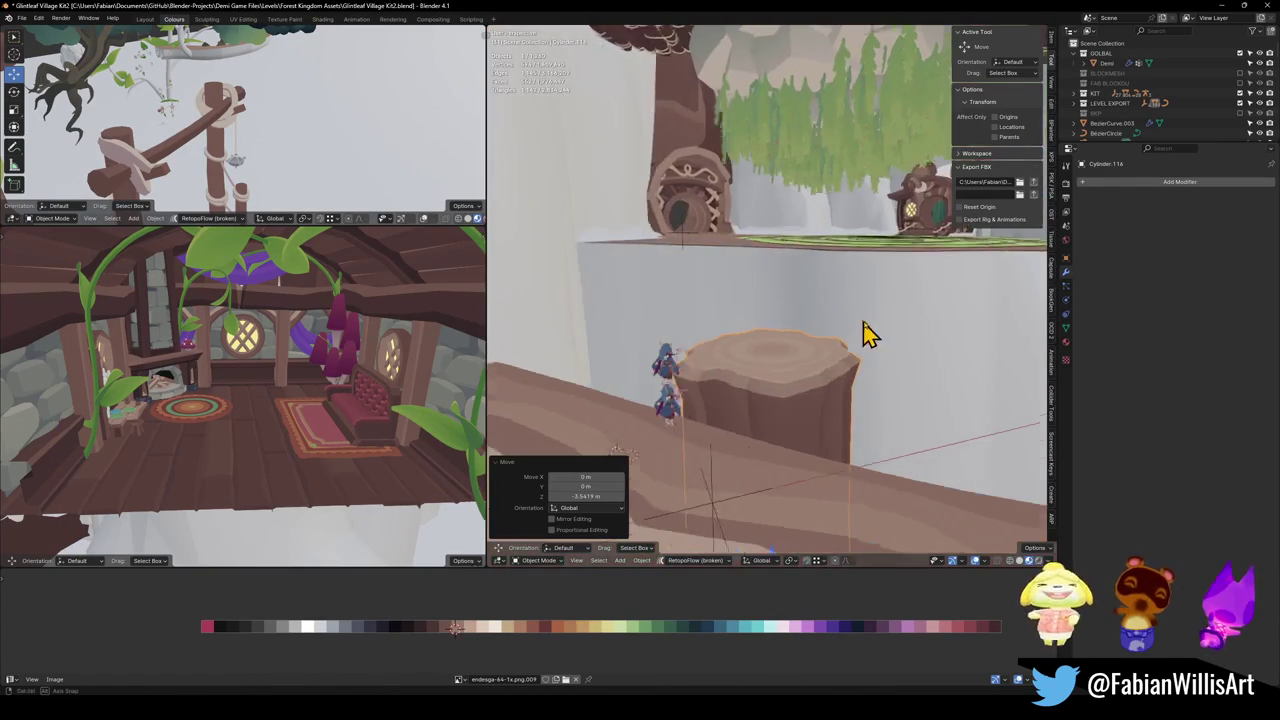
left_click(857, 298)
left_click(680, 405)
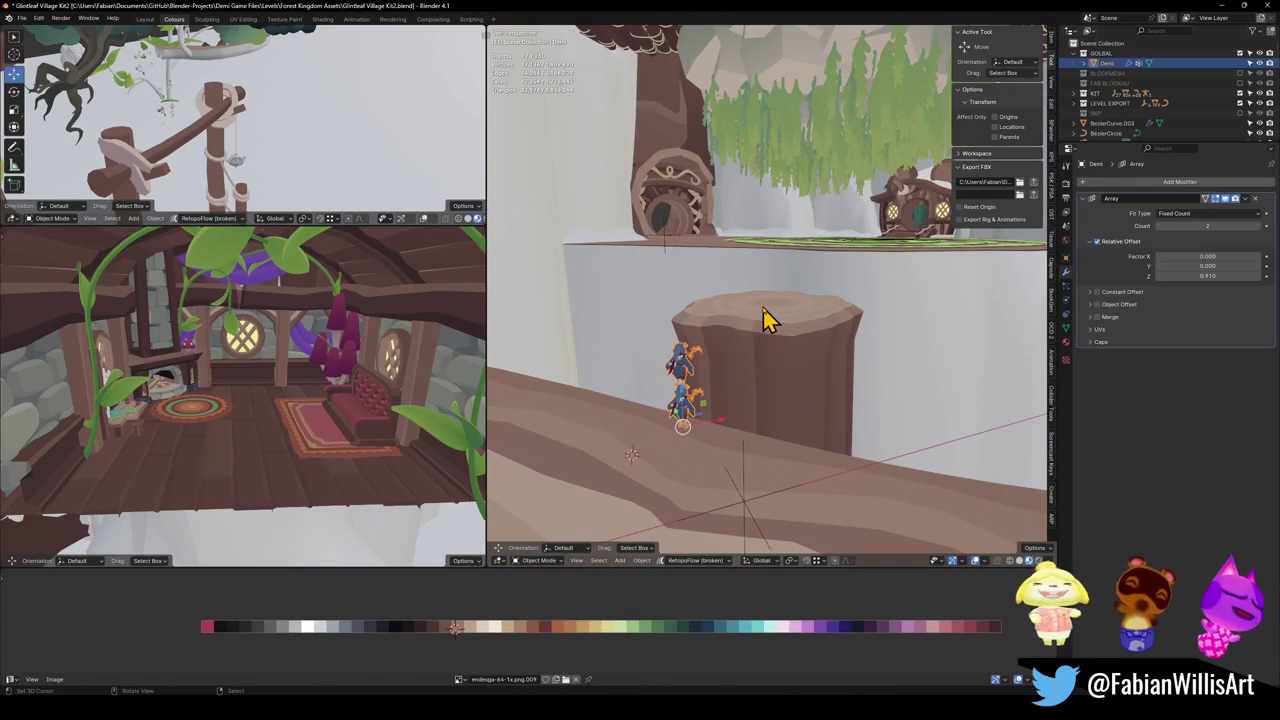
key("KP_Decimal")
scroll(780, 340, "down", 3)
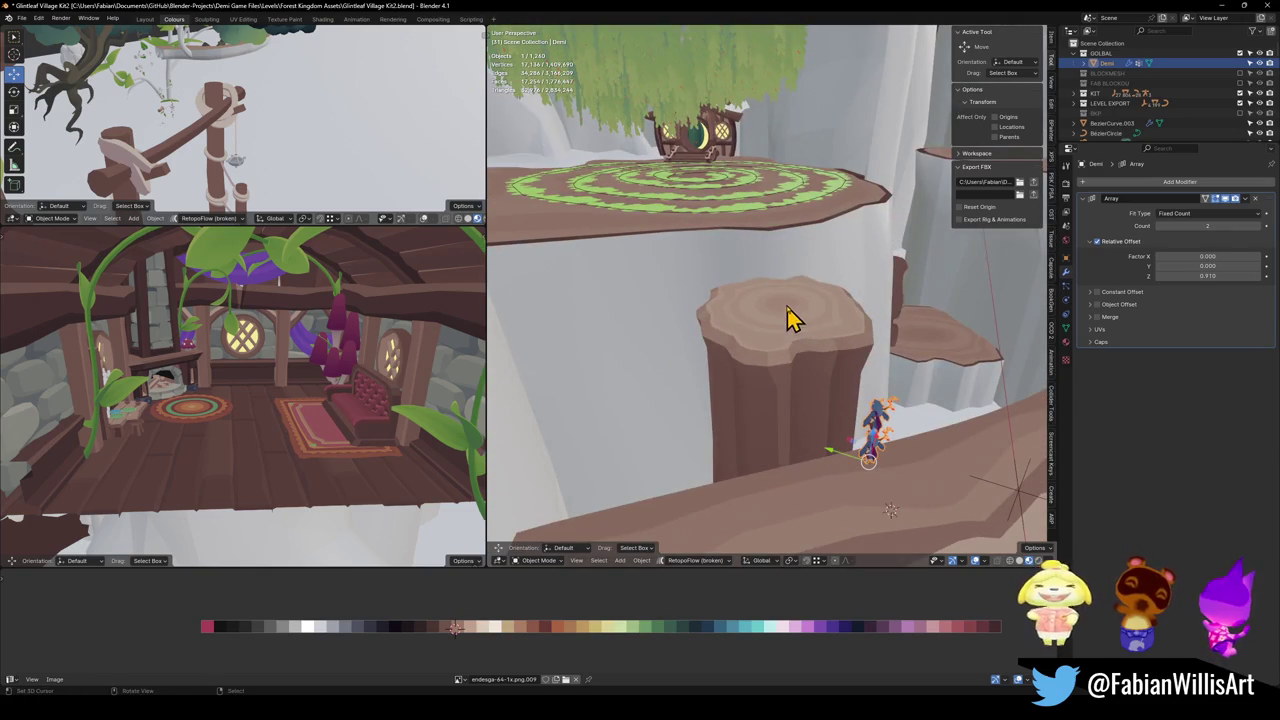
Step: Snap Demi onto the stump's top edge and check it from the side and above
left_click(800, 313)
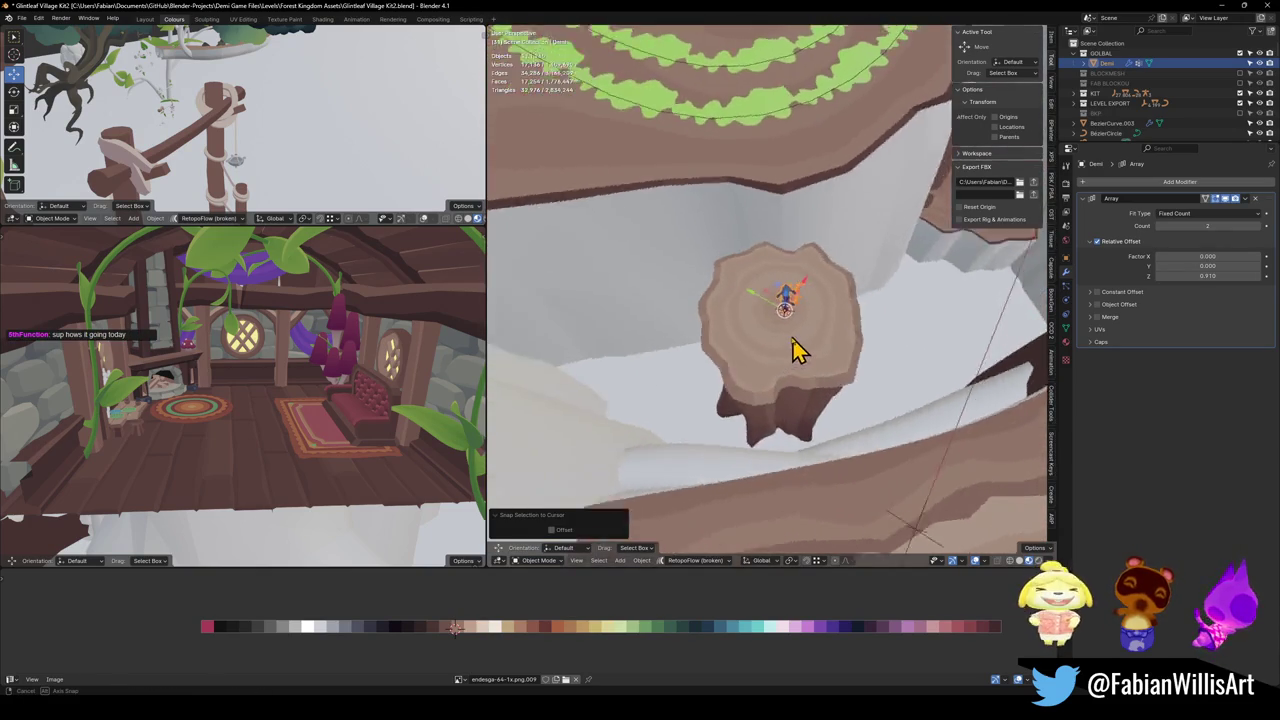
mouse_move(822, 218)
left_mouse_down()
mouse_move(780, 286)
mouse_move(720, 251)
mouse_move(675, 308)
left_mouse_up()
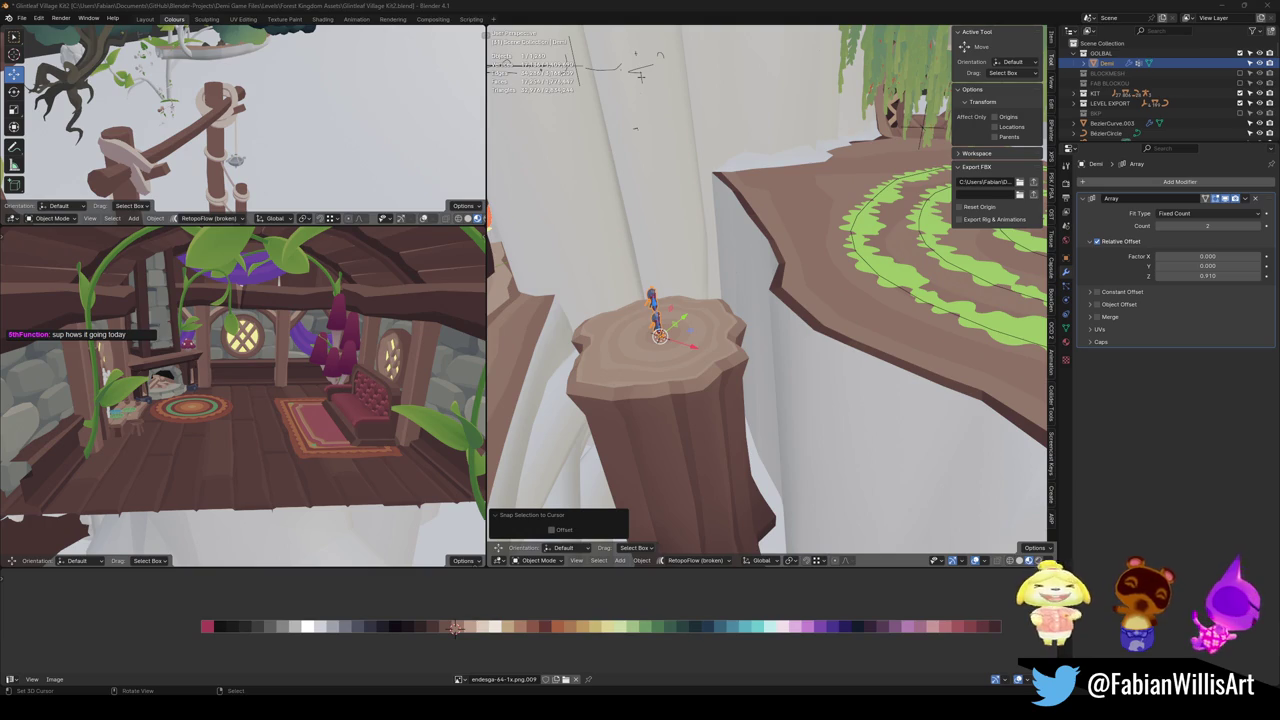
mouse_move(697, 313)
left_mouse_down()
mouse_move(680, 329)
mouse_move(726, 383)
mouse_move(789, 337)
mouse_move(753, 385)
mouse_move(814, 271)
mouse_move(828, 288)
mouse_move(794, 223)
mouse_move(745, 325)
mouse_move(760, 360)
left_mouse_up()
scroll(726, 383, "up", 5)
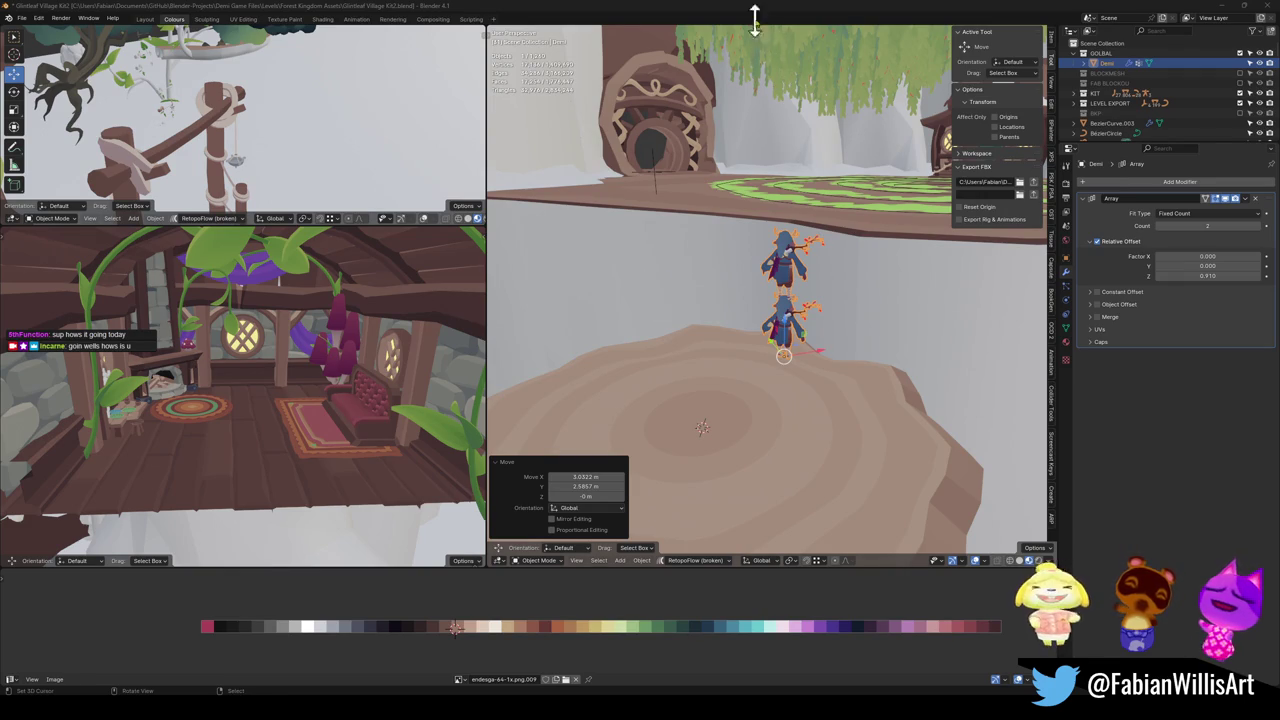
mouse_move(790, 283)
left_mouse_down()
mouse_move(863, 263)
mouse_move(831, 277)
mouse_move(810, 215)
mouse_move(846, 263)
mouse_move(817, 329)
mouse_move(831, 280)
mouse_move(860, 278)
mouse_move(866, 234)
mouse_move(846, 217)
mouse_move(834, 349)
mouse_move(814, 243)
mouse_move(752, 322)
mouse_move(858, 397)
left_mouse_up()
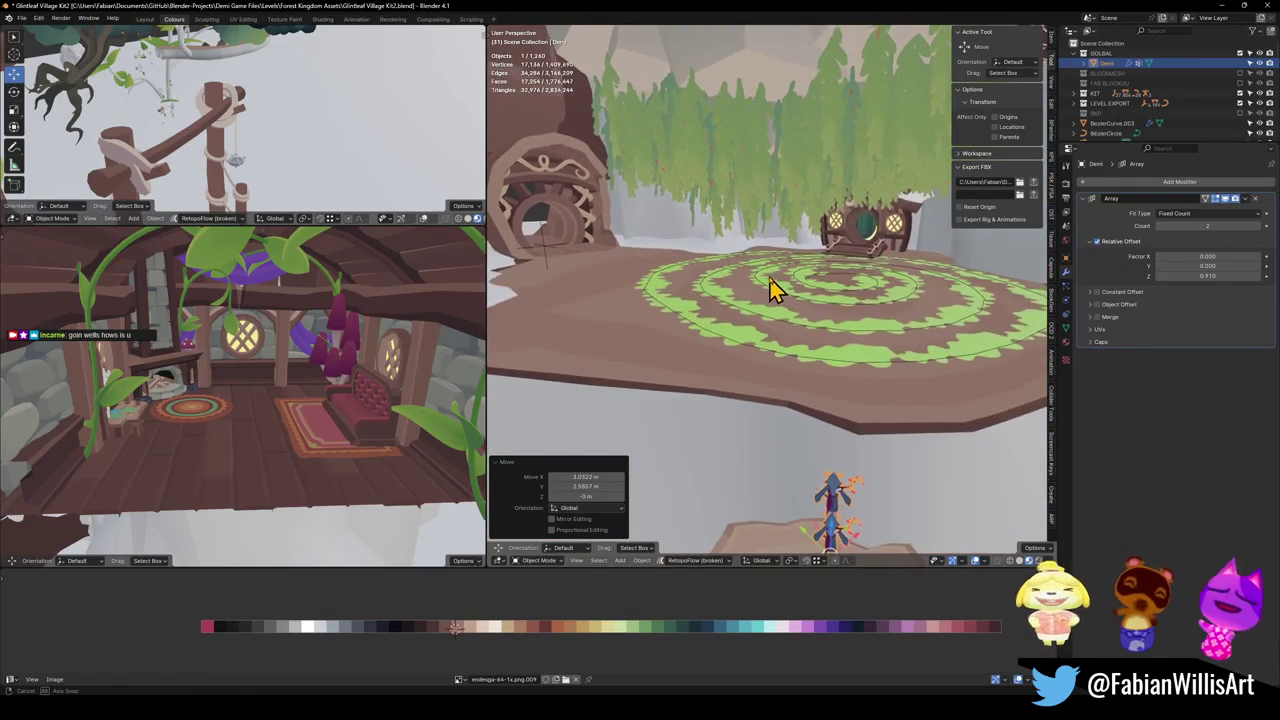
mouse_move(762, 310)
left_mouse_down()
mouse_move(794, 309)
mouse_move(777, 294)
mouse_move(797, 280)
left_mouse_up()
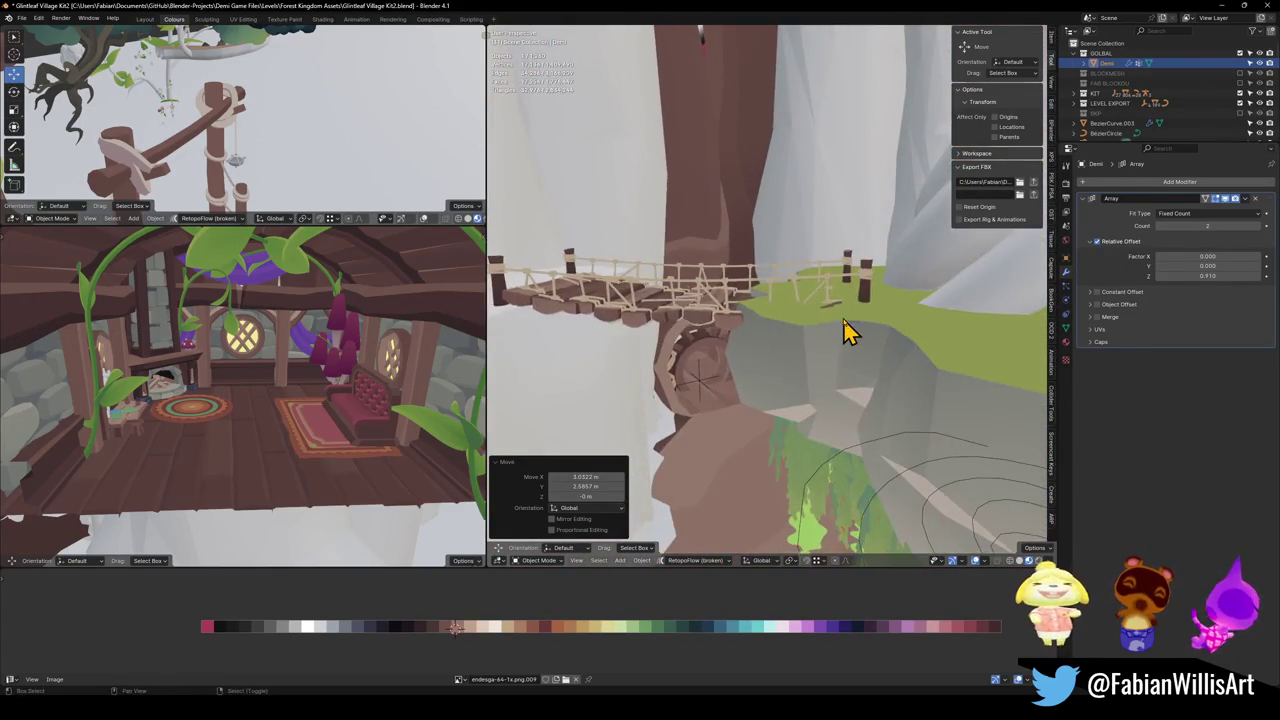
left_click_drag(843, 330, 808, 243)
key("shift+grave")
key("w")
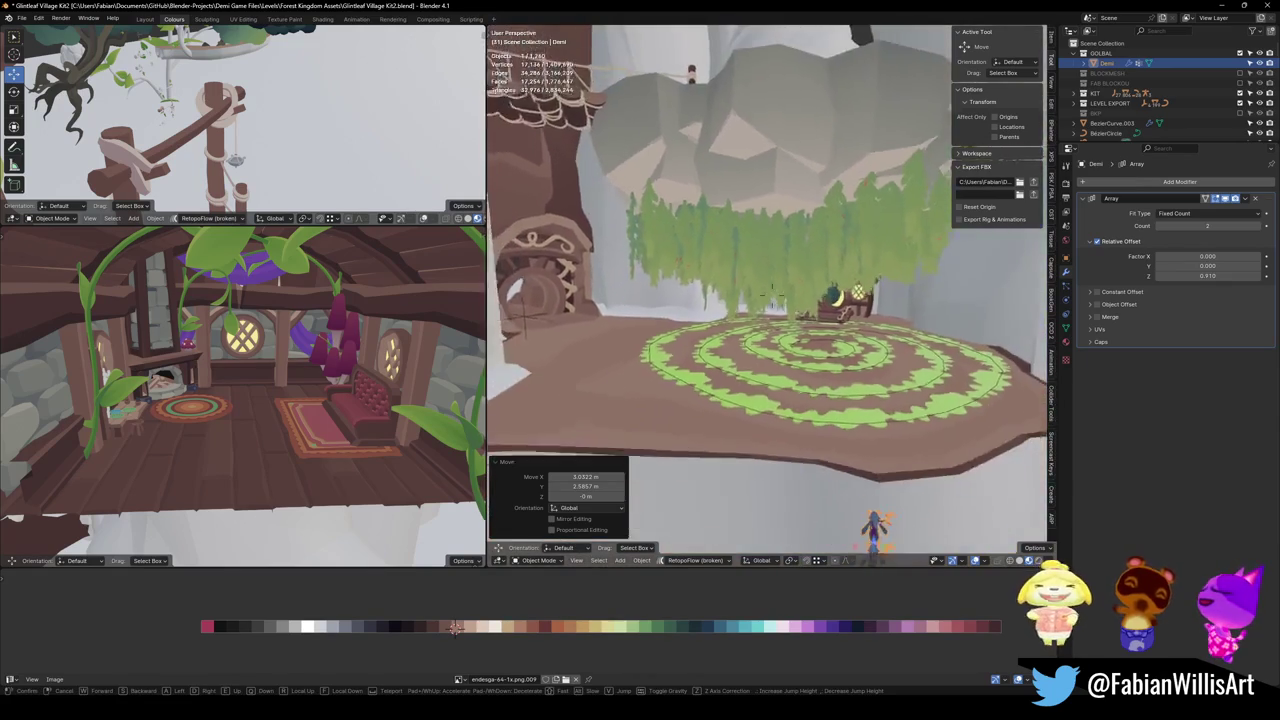
key("s")
key("s")
left_click(810, 250)
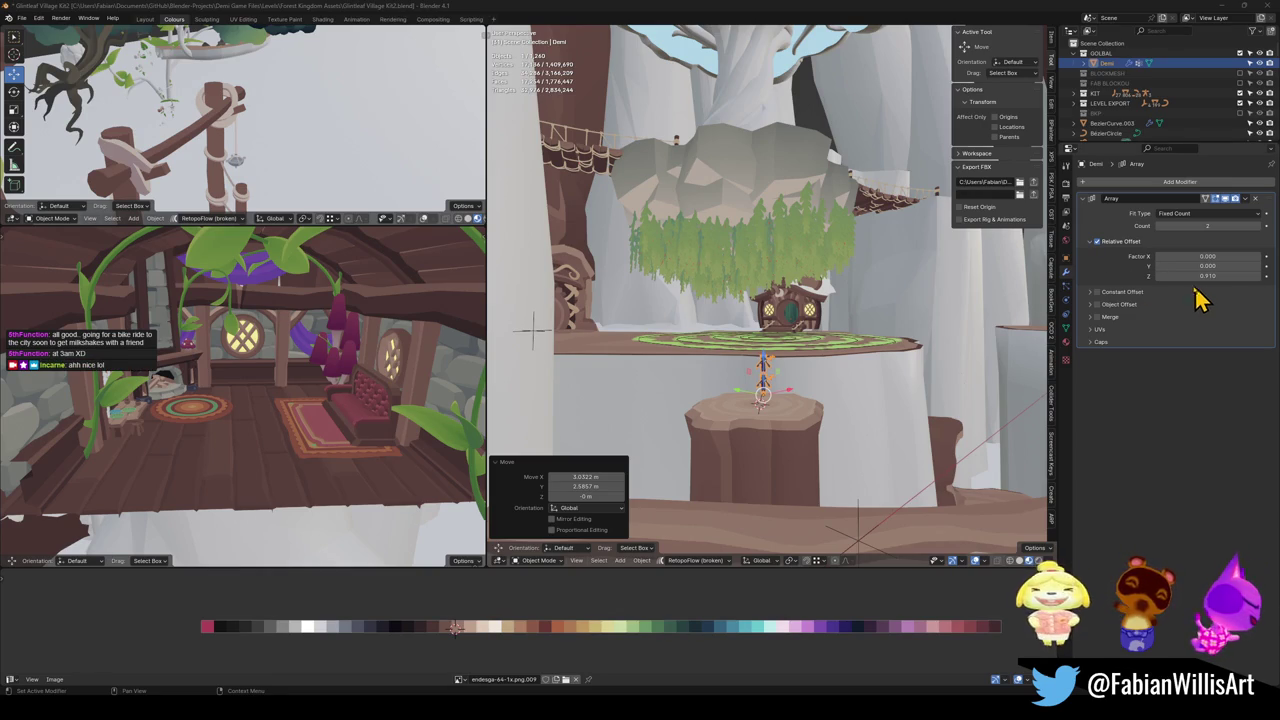
key("shift+grave")
key("w")
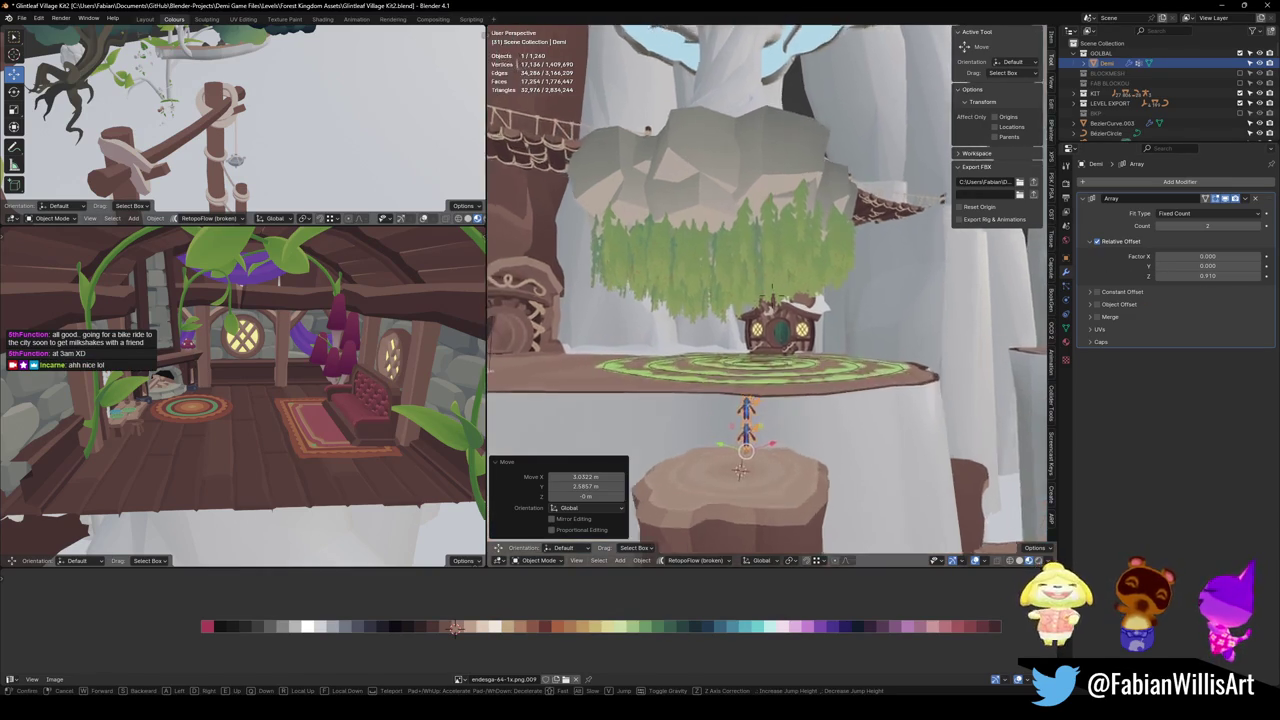
key("s")
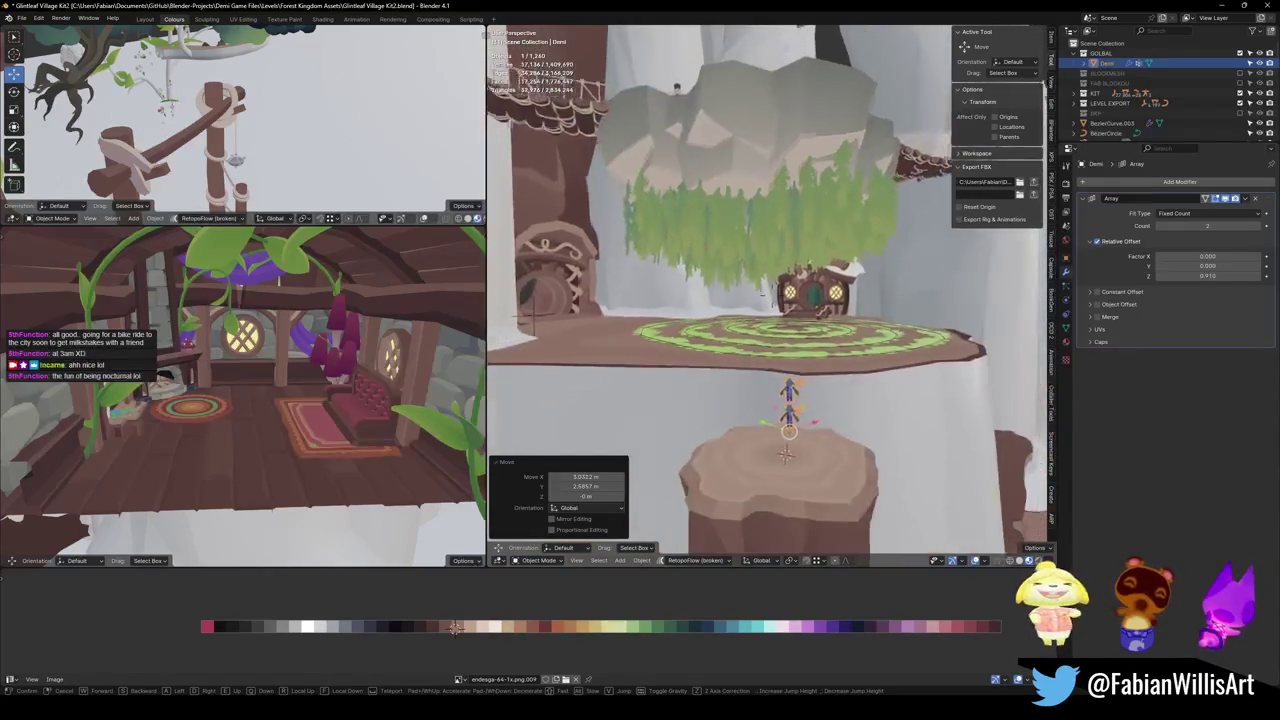
key("w")
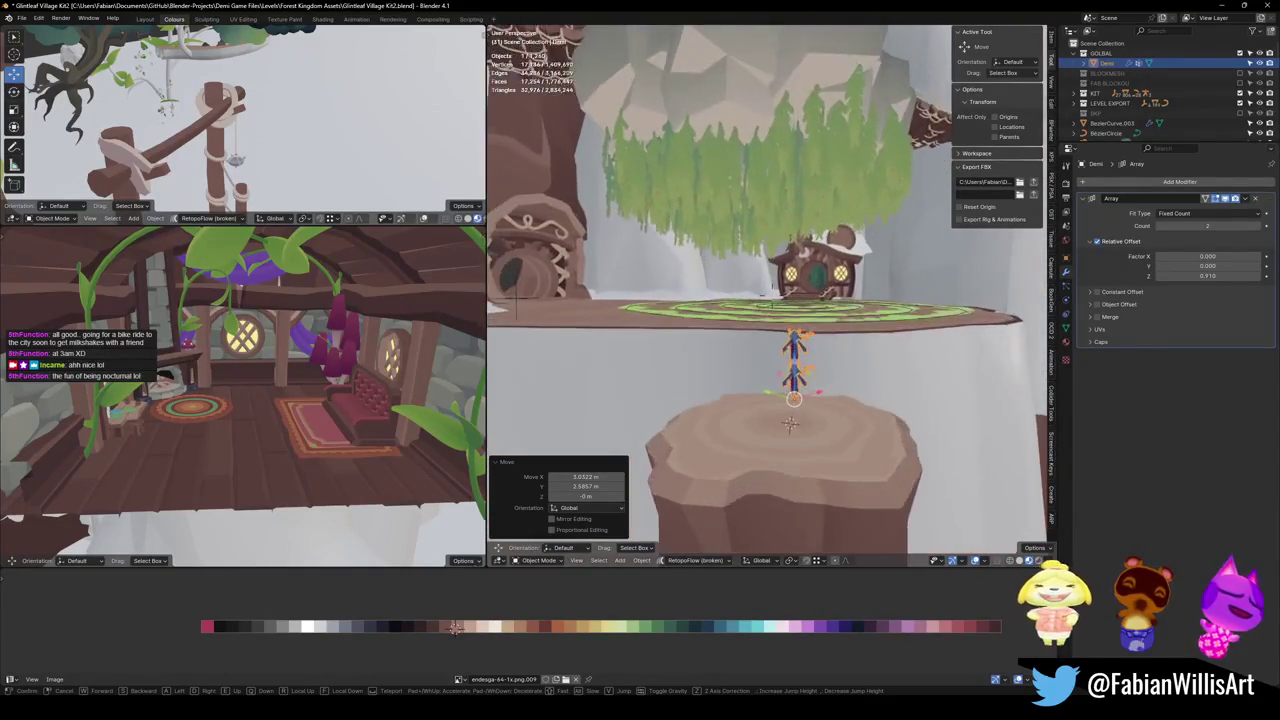
key("w")
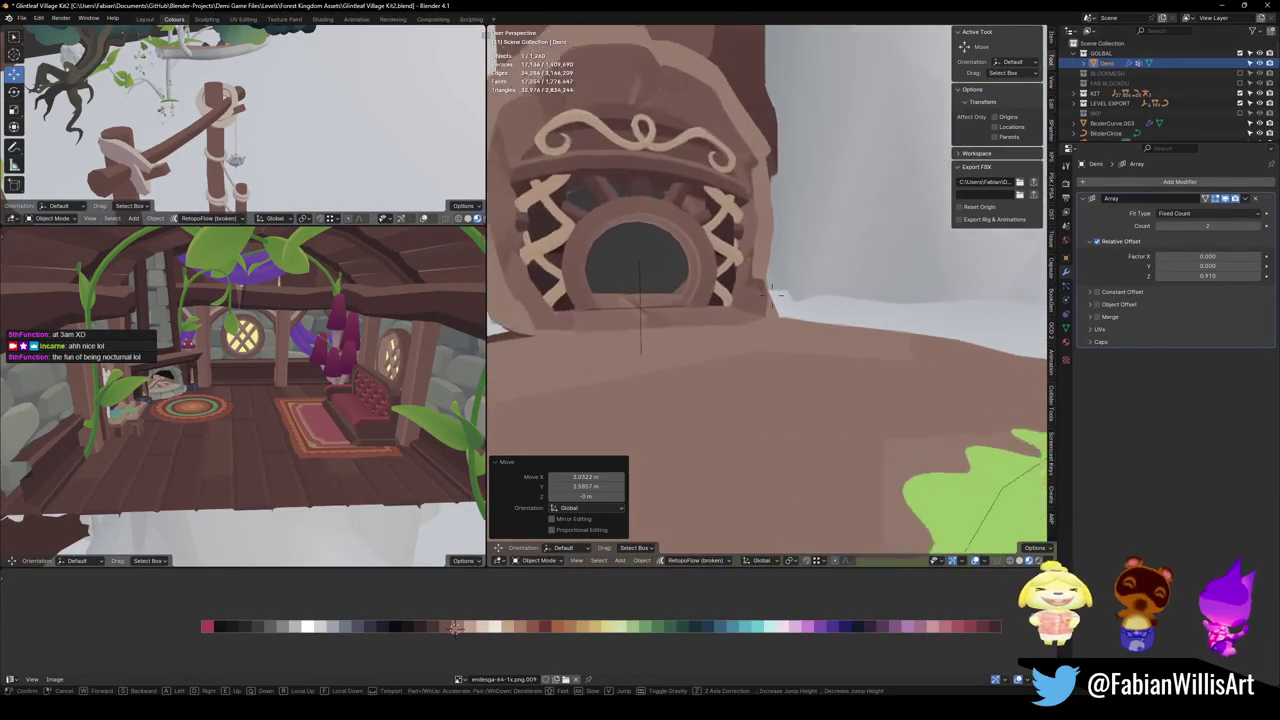
key("s")
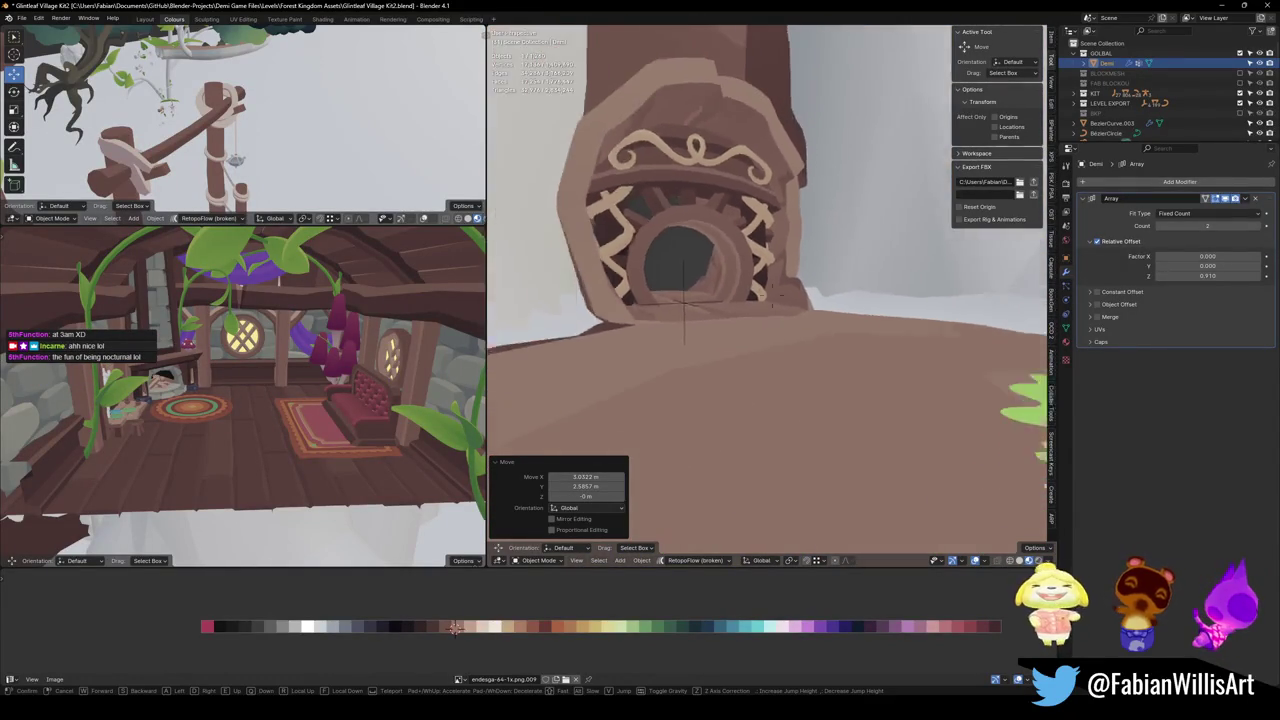
key("s")
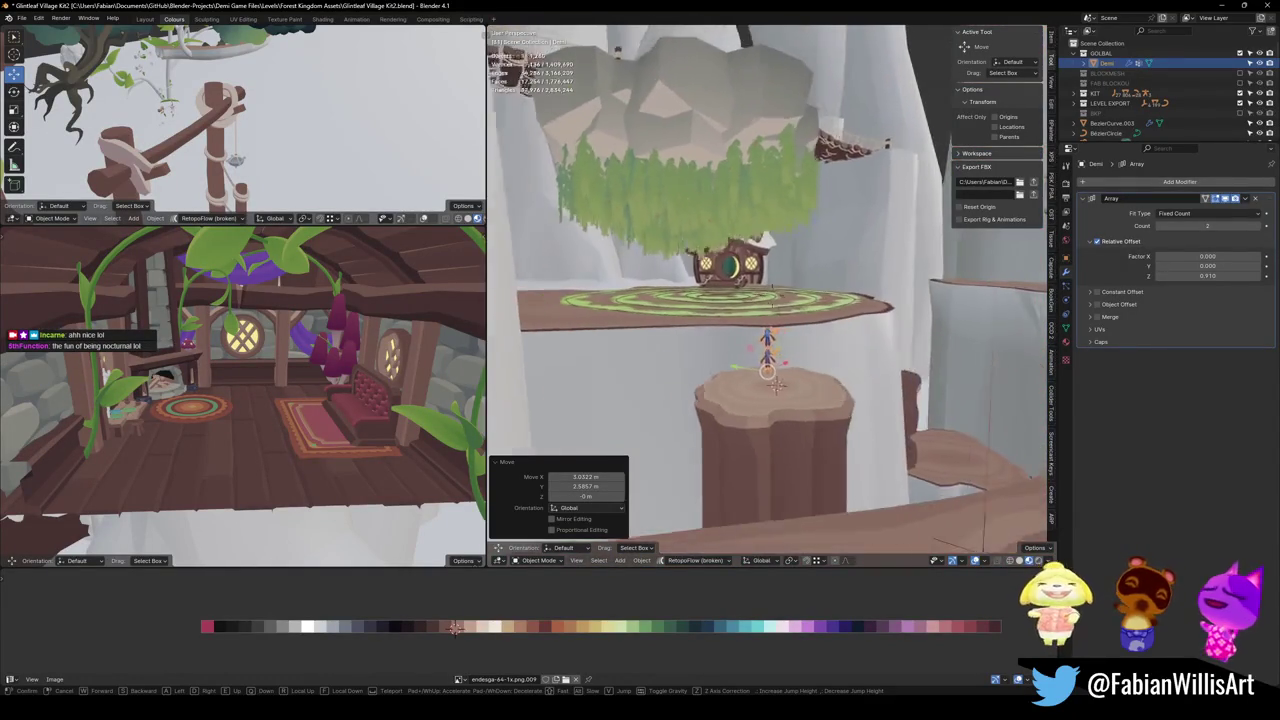
key("d")
key("s")
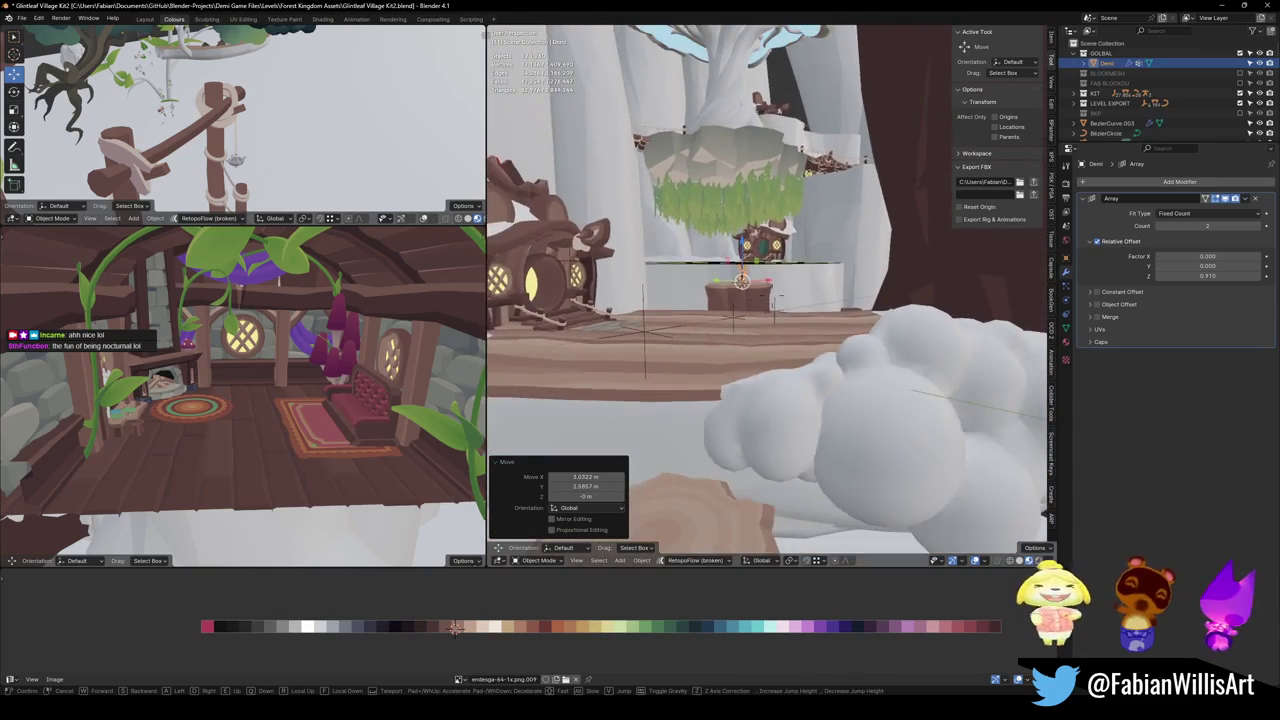
key("w")
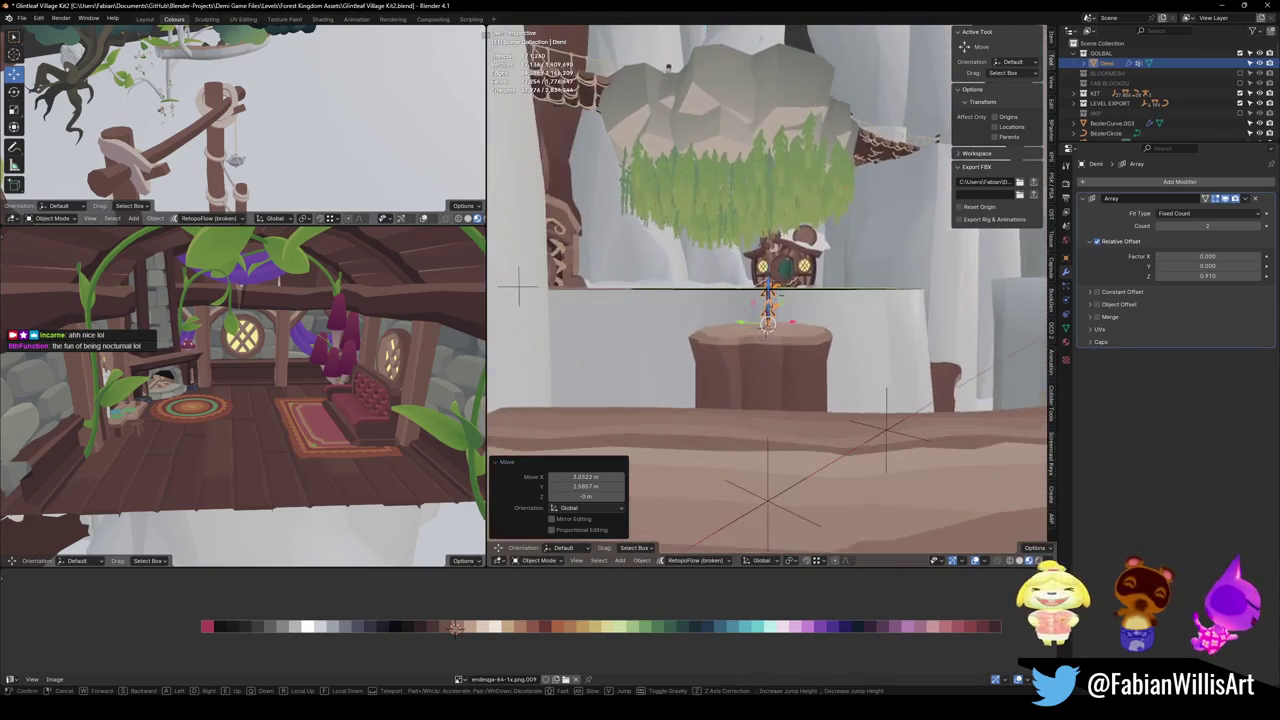
key("s")
left_click(672, 418)
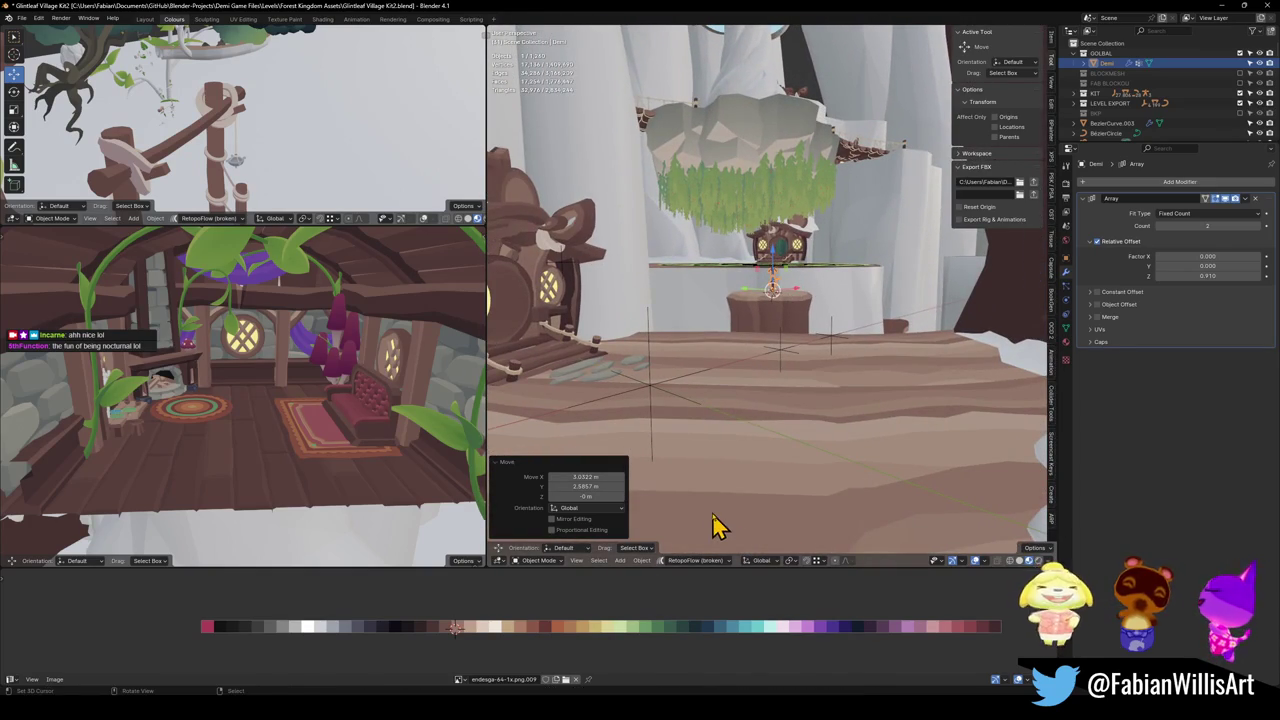
key("shift+grave")
key("w")
mouse_move(770, 293)
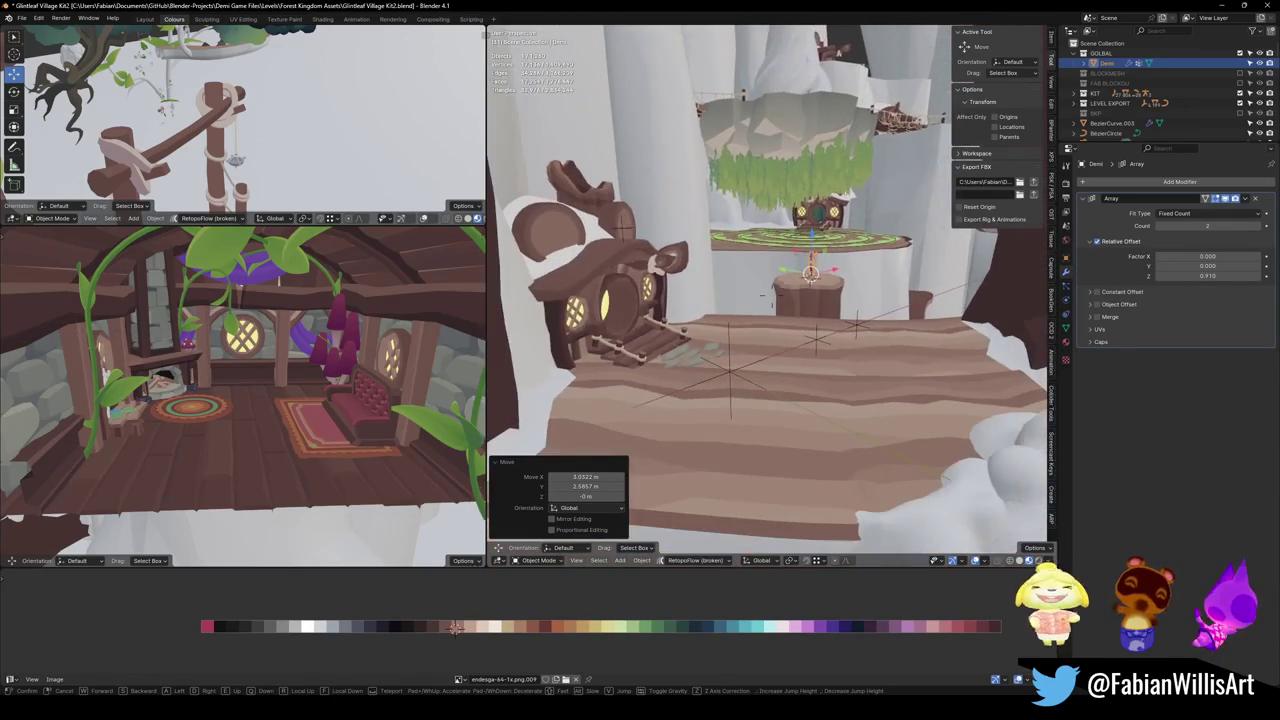
left_click(745, 440)
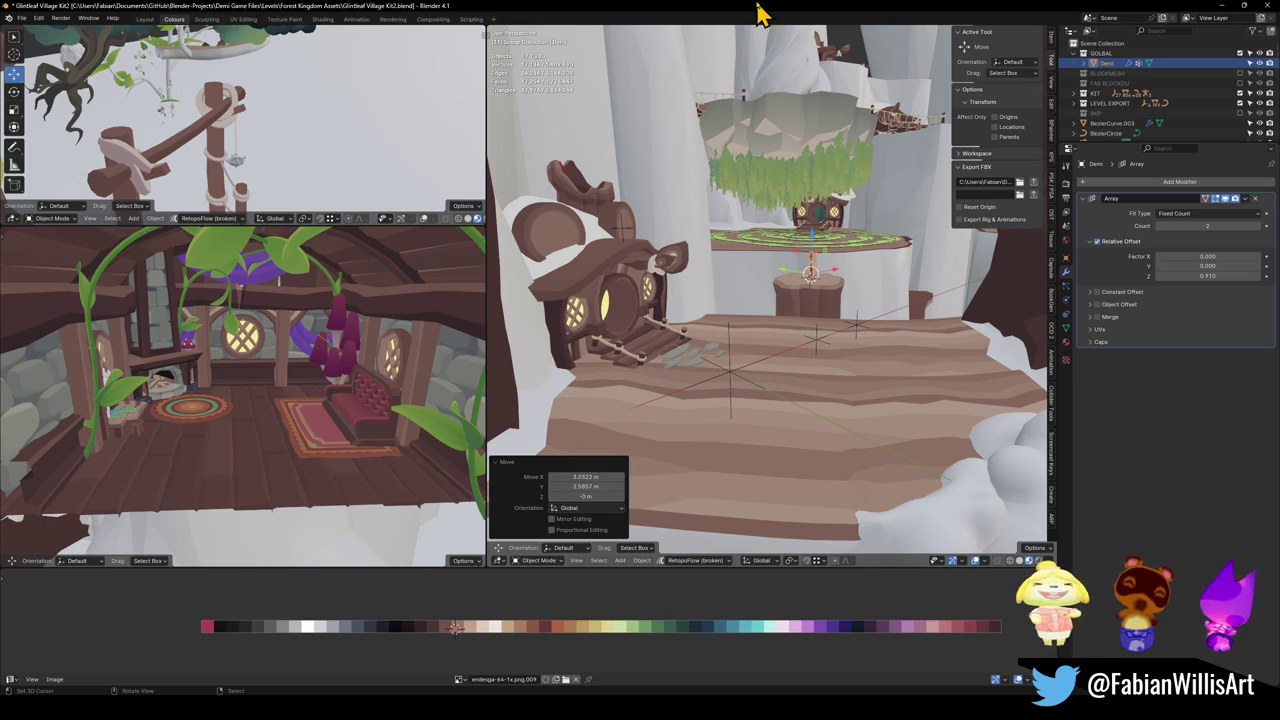
key("shift+grave")
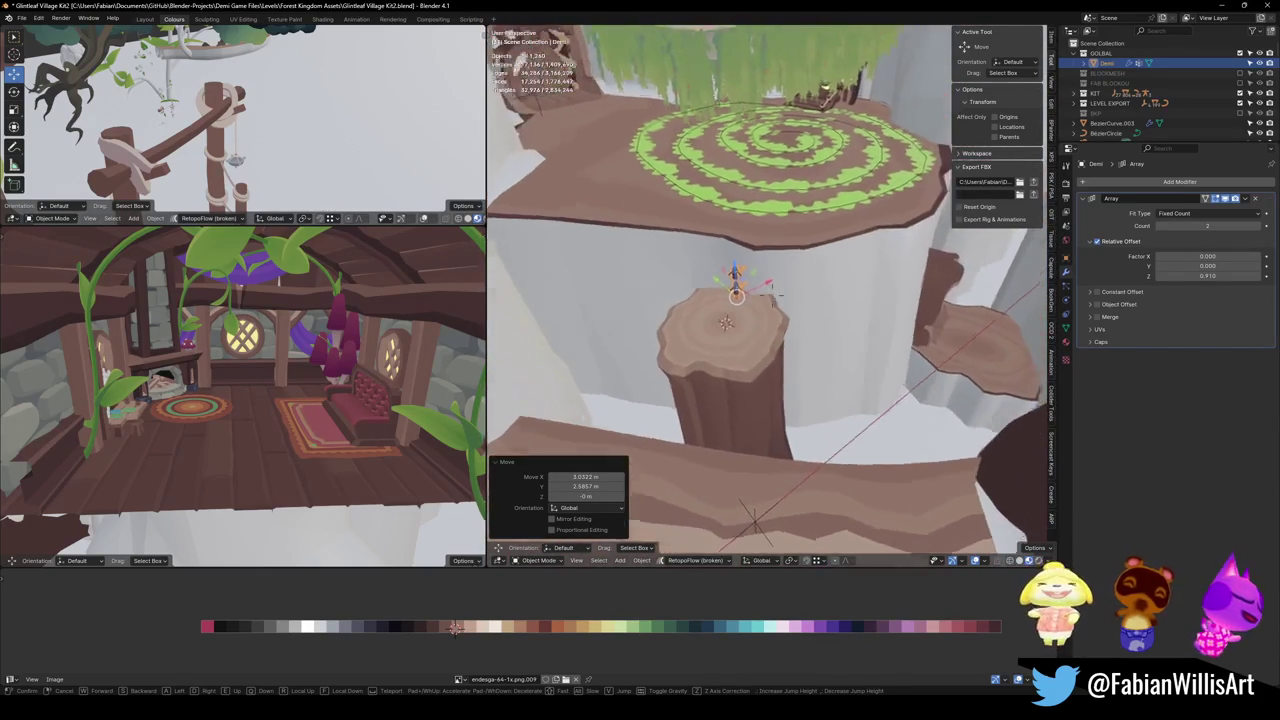
Step: Walk the viewport past the stump and over the spiral grass platform, then switch to Unity
mouse_move(770, 290)
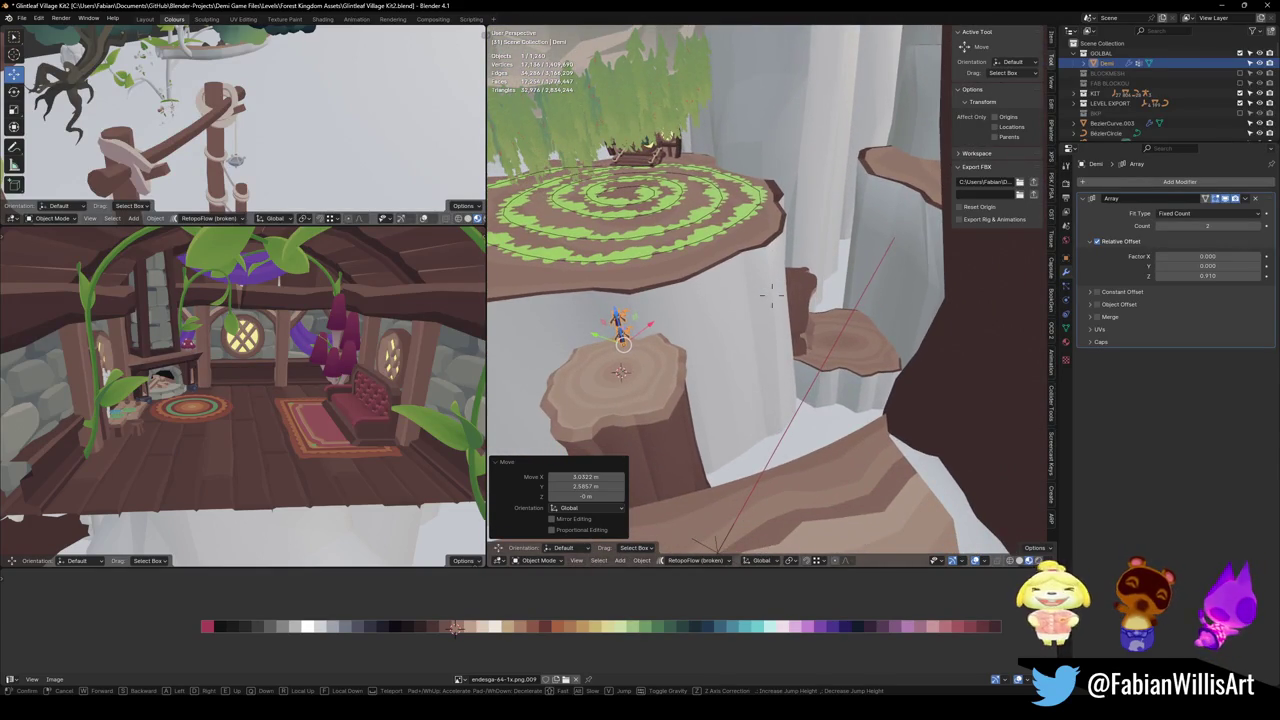
key("w")
key("s")
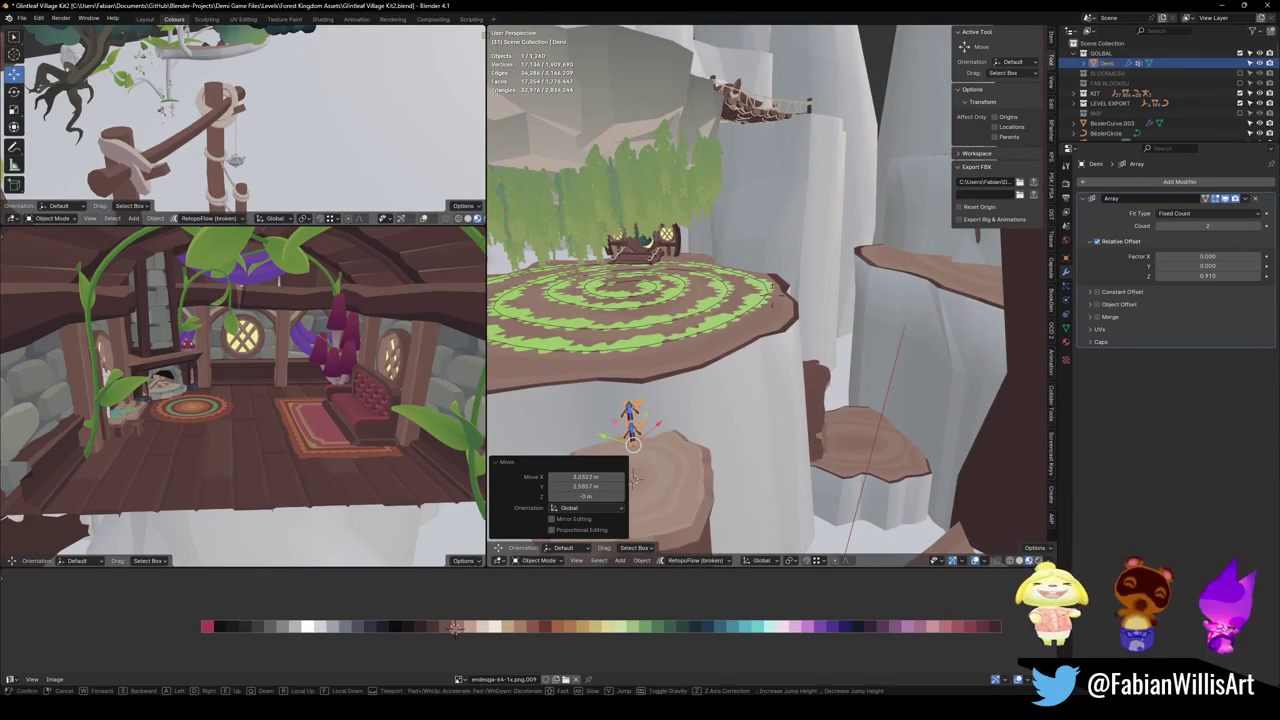
left_click(712, 285)
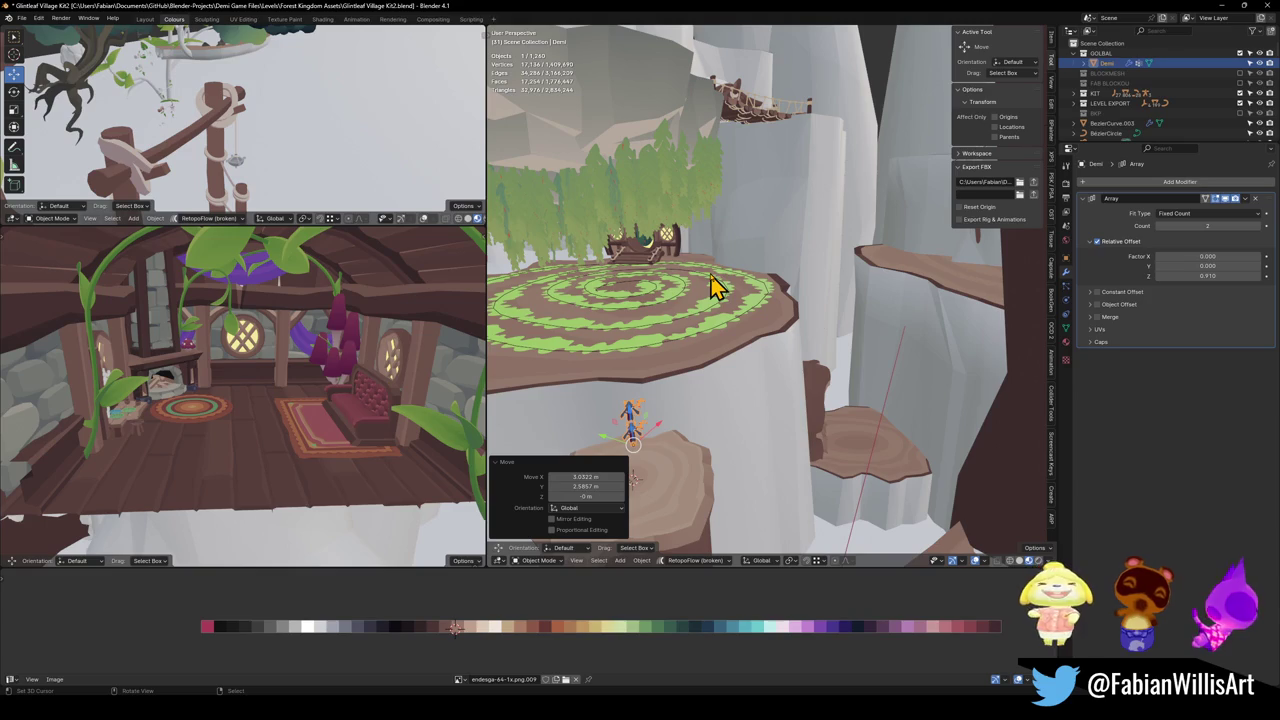
key("alt+Tab")
mouse_move(684, 335)
left_mouse_down()
mouse_move(689, 380)
mouse_move(726, 334)
mouse_move(715, 331)
left_mouse_up()
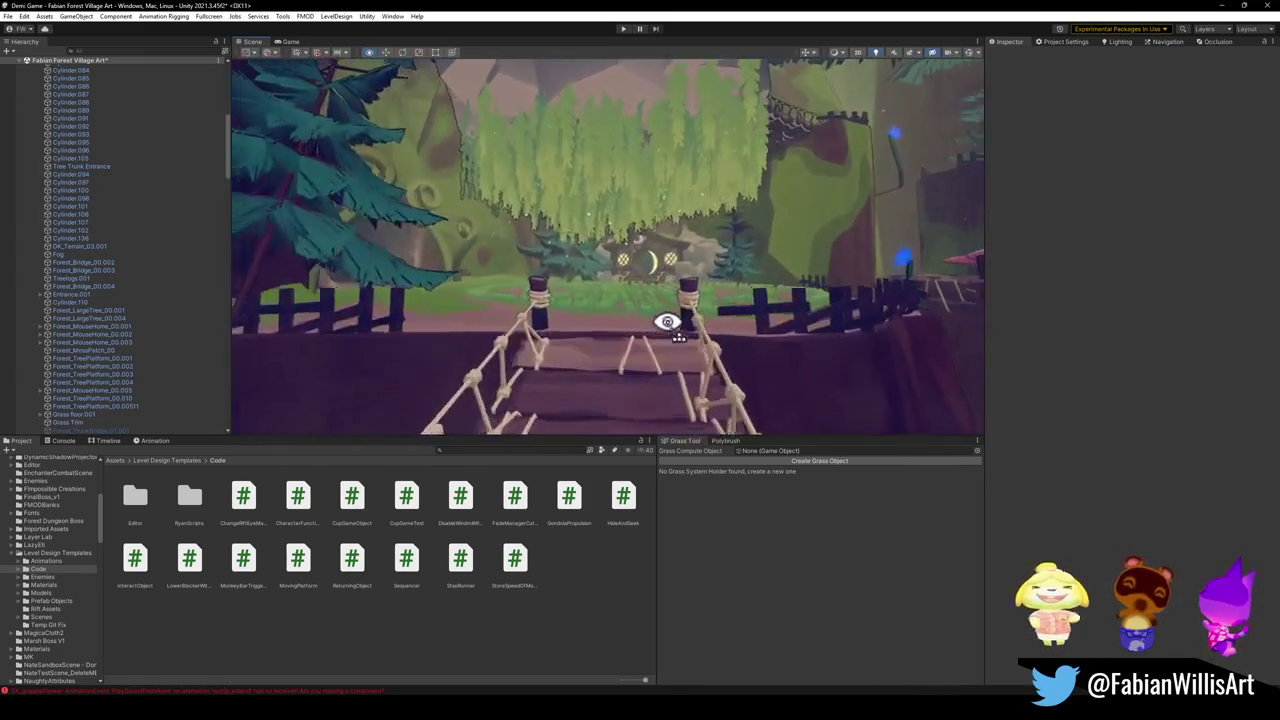
mouse_move(822, 333)
left_mouse_down()
mouse_move(691, 349)
mouse_move(708, 330)
mouse_move(551, 314)
mouse_move(874, 334)
mouse_move(717, 309)
mouse_move(558, 319)
mouse_move(778, 314)
mouse_move(794, 334)
mouse_move(740, 334)
mouse_move(717, 346)
mouse_move(720, 363)
mouse_move(613, 304)
mouse_move(646, 303)
mouse_move(354, 291)
mouse_move(746, 289)
mouse_move(711, 317)
mouse_move(746, 316)
left_mouse_up()
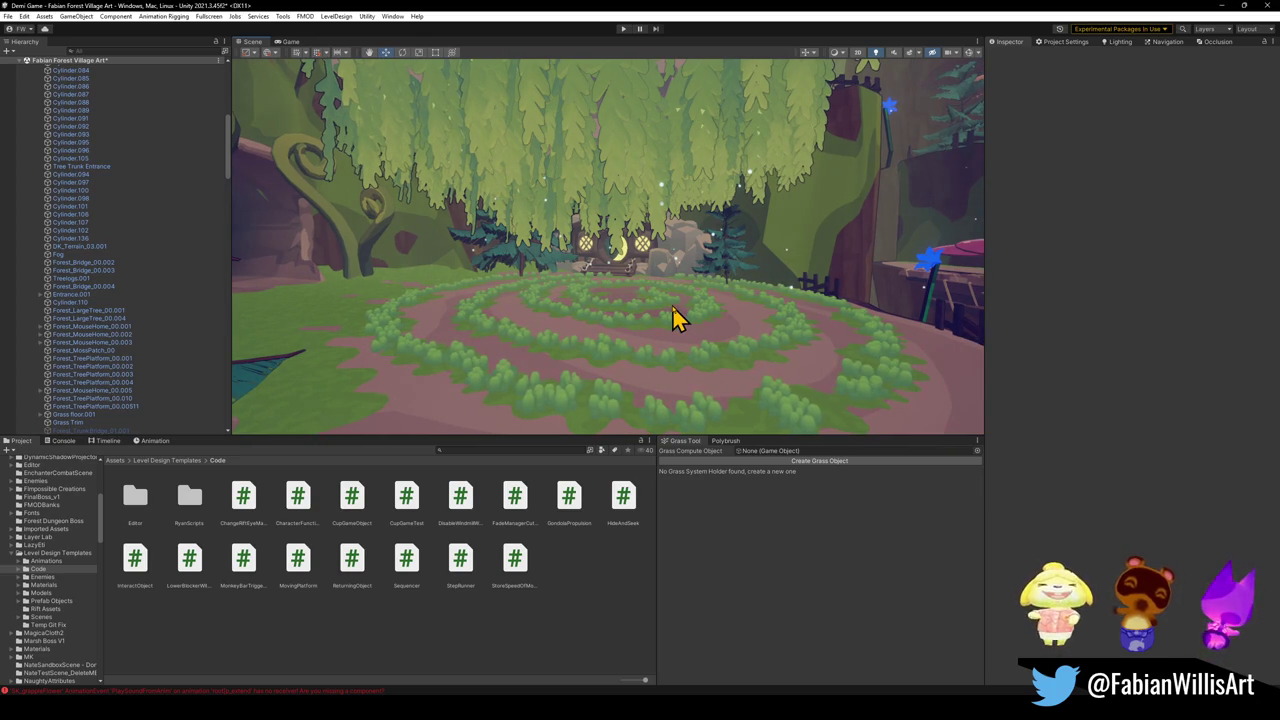
mouse_move(586, 343)
left_mouse_down()
mouse_move(757, 300)
mouse_move(737, 320)
mouse_move(794, 317)
mouse_move(853, 367)
mouse_move(720, 346)
mouse_move(651, 300)
mouse_move(874, 294)
mouse_move(738, 278)
mouse_move(597, 318)
mouse_move(600, 300)
mouse_move(599, 313)
mouse_move(626, 306)
mouse_move(462, 318)
left_mouse_up()
mouse_move(462, 318)
left_mouse_down()
mouse_move(615, 312)
mouse_move(623, 323)
mouse_move(654, 311)
mouse_move(615, 318)
left_mouse_up()
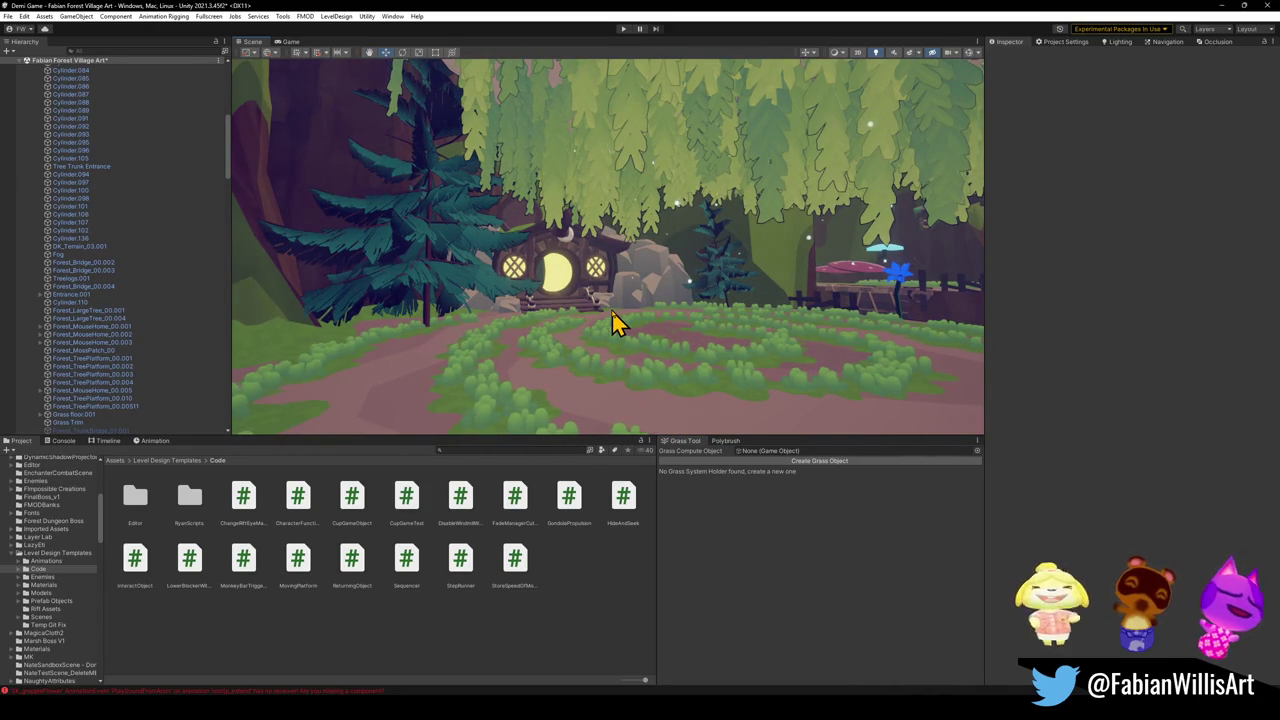
mouse_move(620, 314)
left_mouse_down()
mouse_move(663, 297)
mouse_move(683, 306)
mouse_move(604, 314)
mouse_move(634, 340)
mouse_move(794, 323)
mouse_move(640, 289)
mouse_move(597, 311)
mouse_move(554, 304)
mouse_move(480, 331)
mouse_move(554, 289)
mouse_move(474, 277)
mouse_move(634, 320)
mouse_move(686, 349)
mouse_move(727, 330)
left_mouse_up()
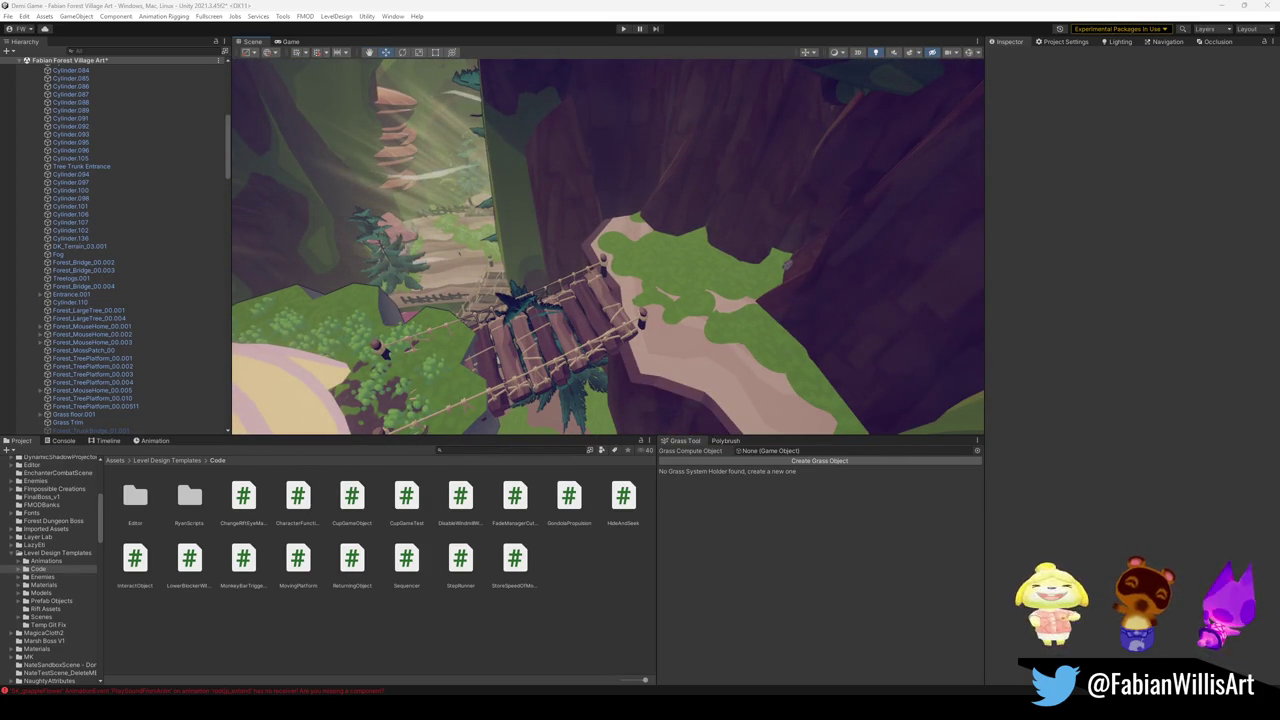
left_click_drag(737, 197, 643, 280)
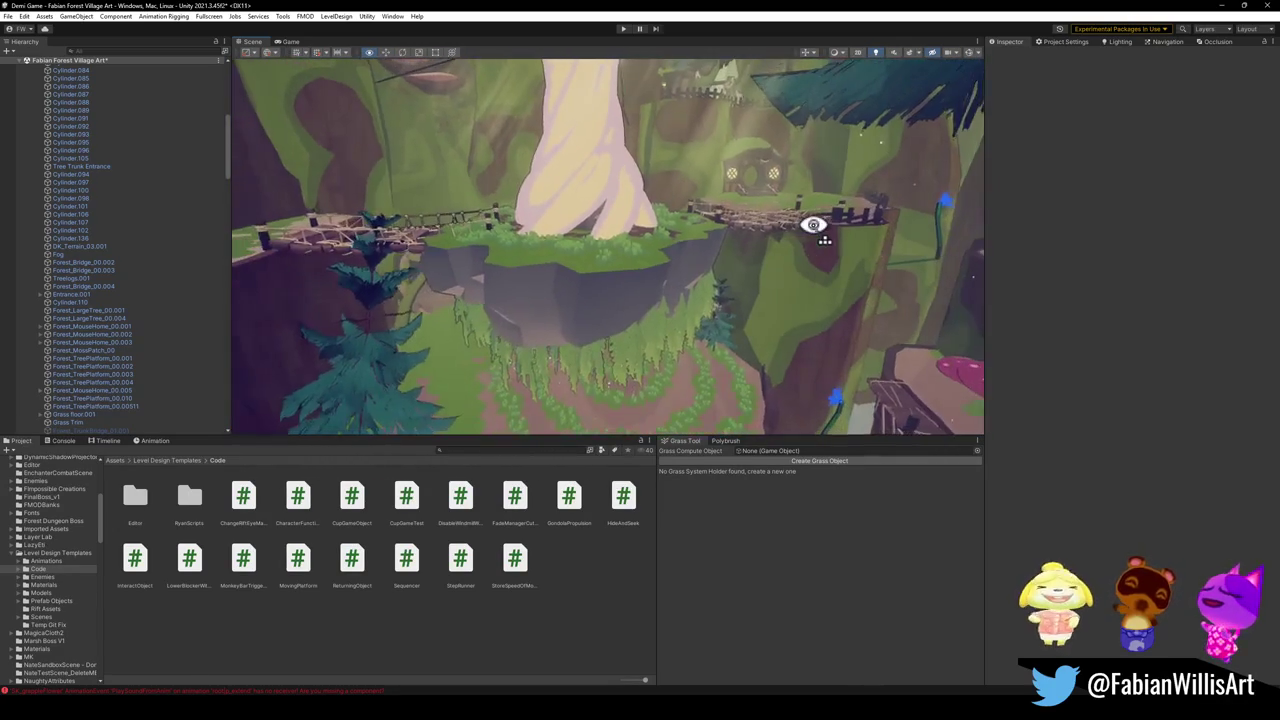
mouse_move(683, 200)
left_mouse_down()
mouse_move(543, 214)
mouse_move(627, 252)
mouse_move(744, 234)
mouse_move(751, 191)
mouse_move(734, 246)
mouse_move(750, 275)
mouse_move(677, 350)
left_mouse_up()
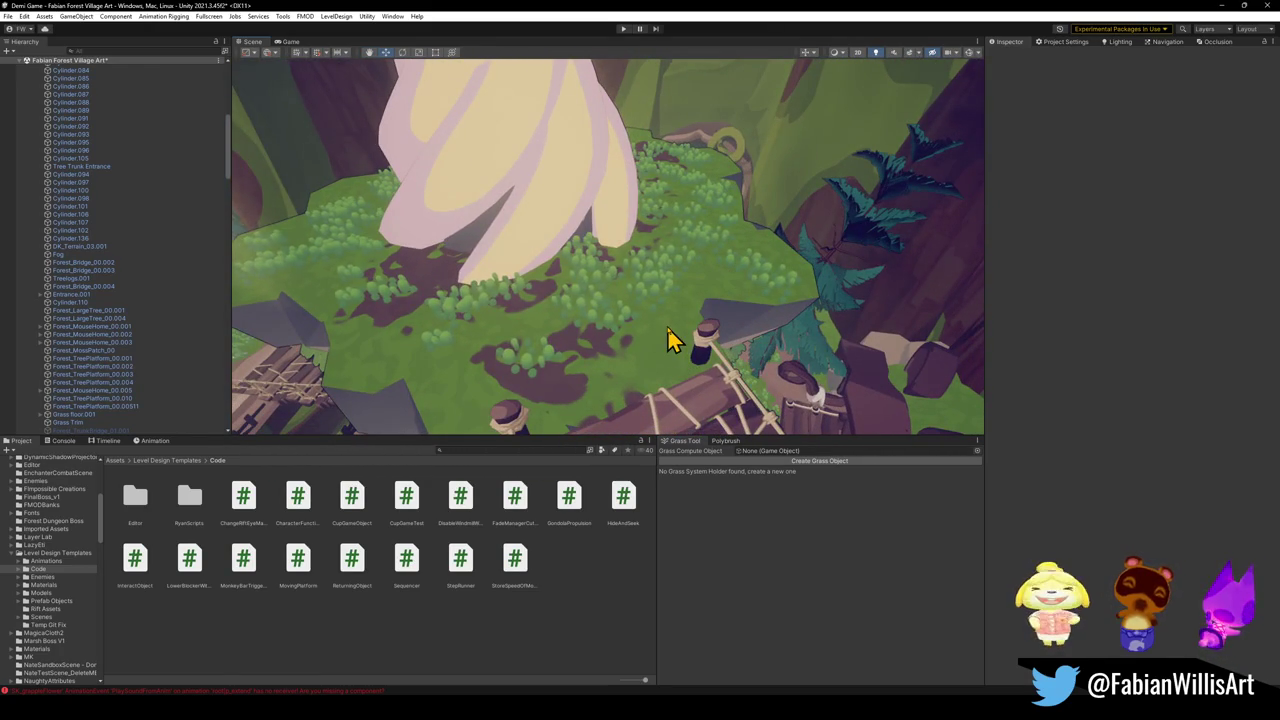
Step: Remove the Polybrush painted mesh data and the Polybrush Mesh component from Cube.236
left_click(670, 340)
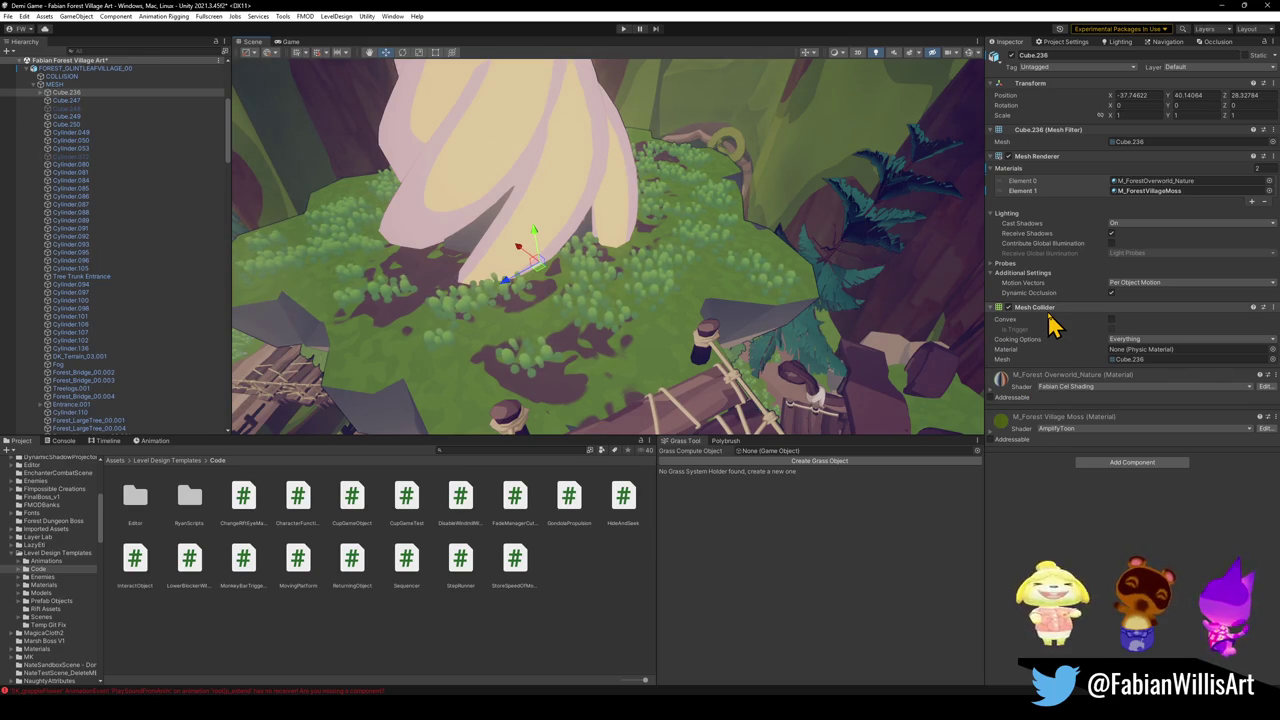
left_click(727, 442)
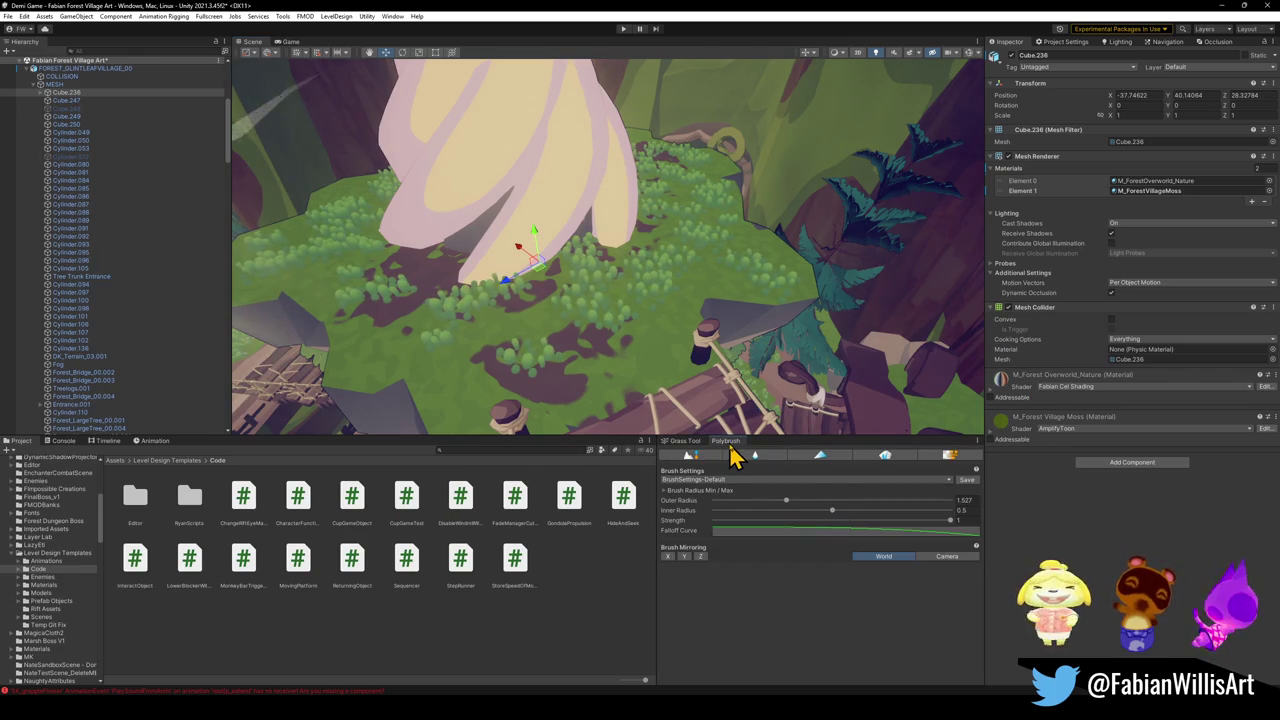
left_click(818, 455)
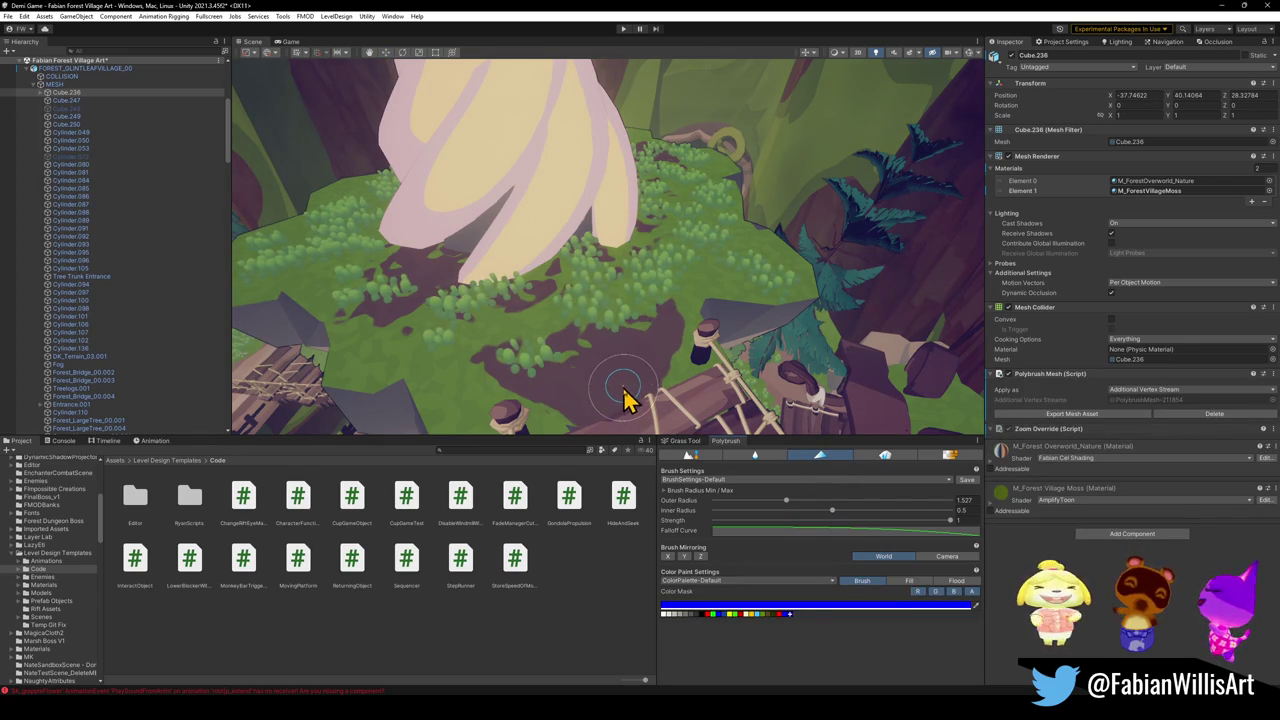
left_click(1203, 414)
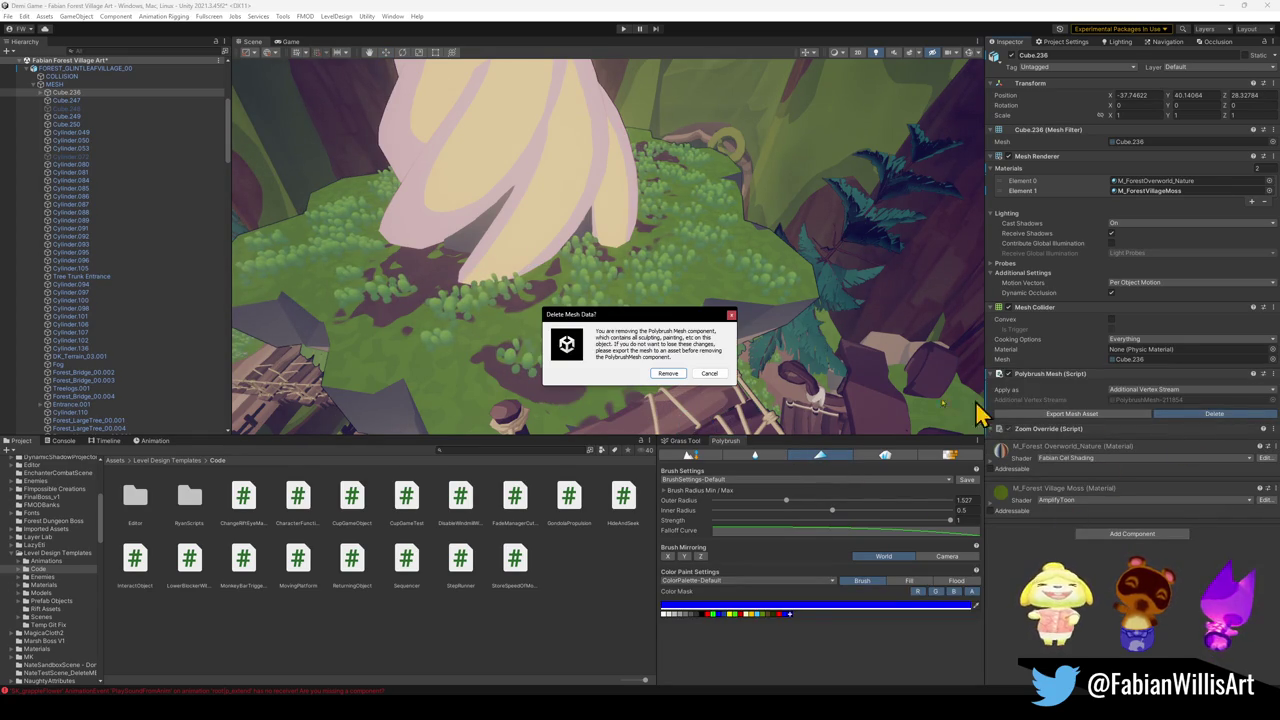
left_click(668, 374)
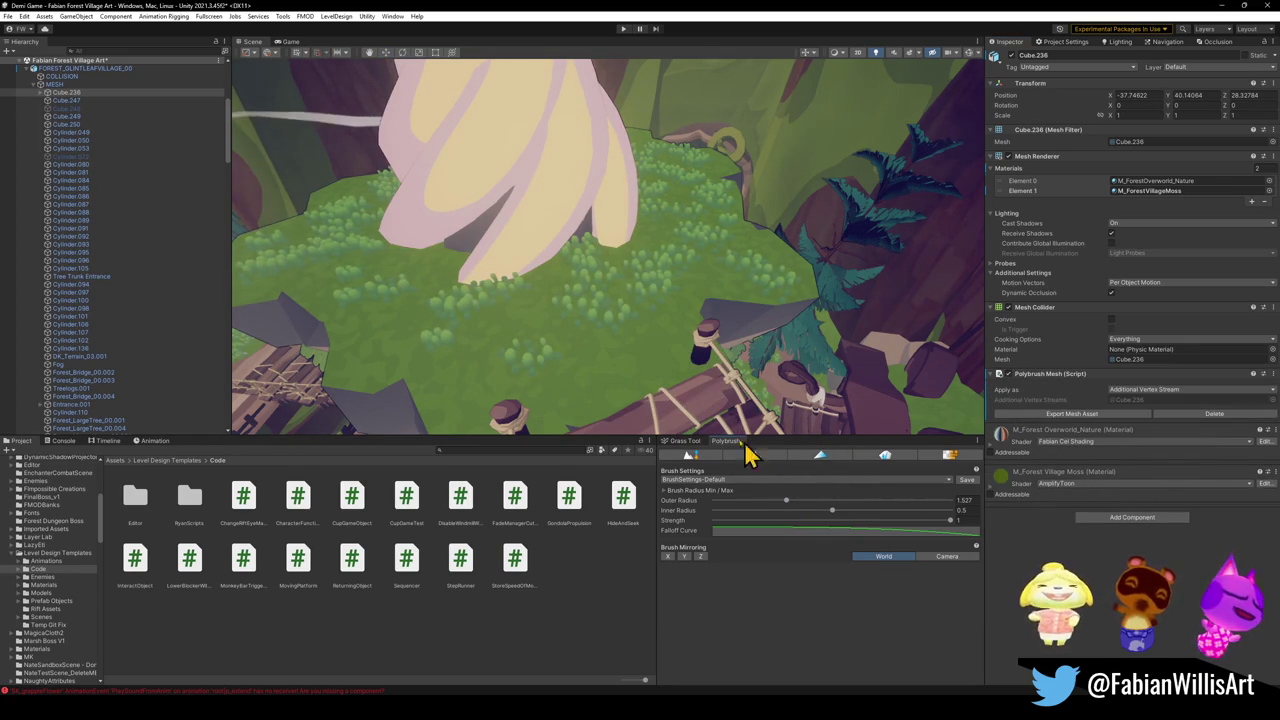
left_click(1218, 415)
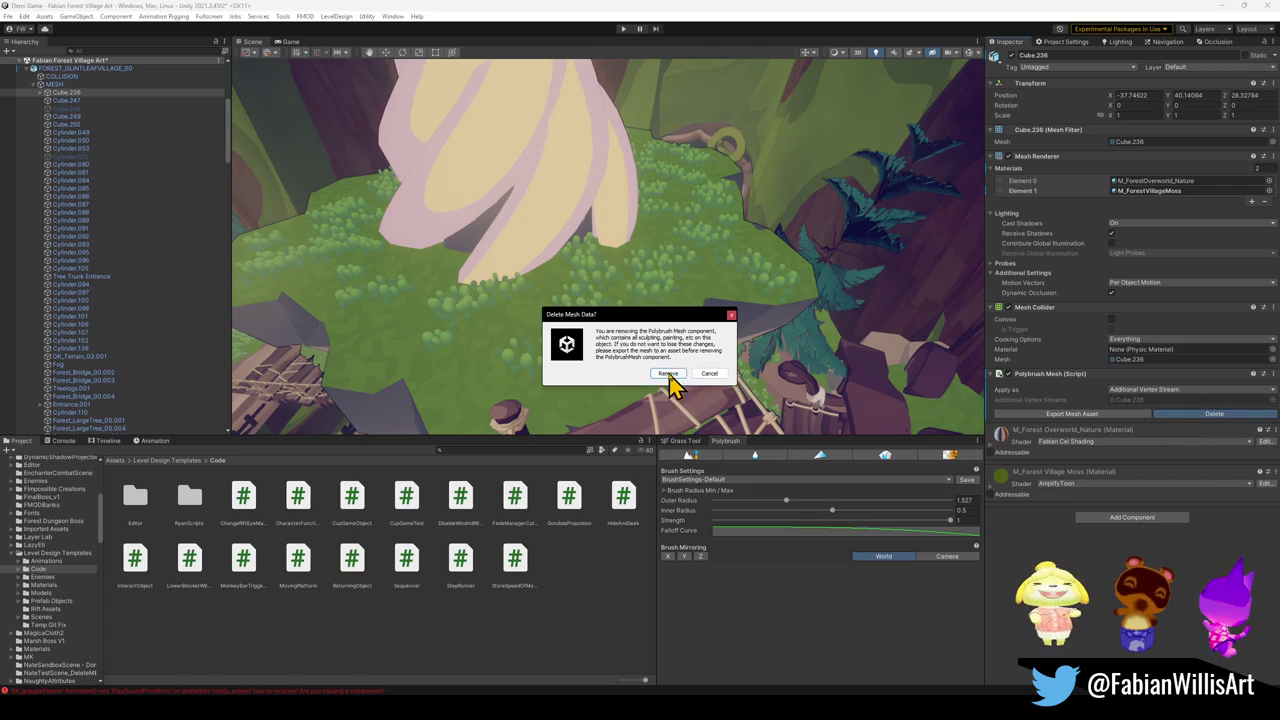
left_click(668, 374)
mouse_move(677, 391)
left_mouse_down()
mouse_move(534, 329)
mouse_move(694, 326)
mouse_move(794, 291)
mouse_move(720, 294)
mouse_move(760, 317)
mouse_move(689, 286)
mouse_move(580, 277)
mouse_move(694, 303)
mouse_move(547, 354)
mouse_move(771, 289)
mouse_move(672, 319)
mouse_move(735, 314)
mouse_move(680, 294)
mouse_move(700, 298)
mouse_move(571, 329)
mouse_move(569, 380)
mouse_move(589, 380)
mouse_move(575, 382)
mouse_move(500, 357)
mouse_move(523, 366)
mouse_move(516, 299)
mouse_move(497, 294)
mouse_move(531, 434)
mouse_move(541, 356)
mouse_move(826, 337)
mouse_move(592, 319)
left_mouse_up()
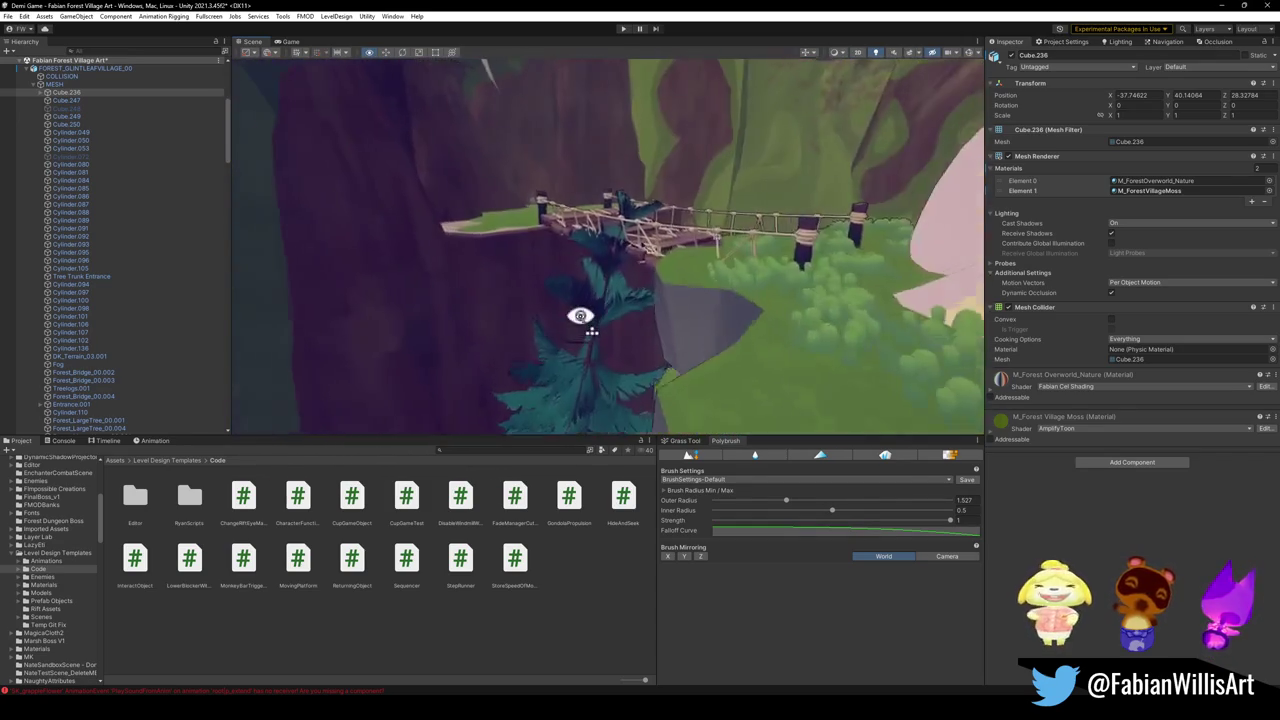
mouse_move(826, 290)
left_mouse_down()
mouse_move(570, 262)
mouse_move(790, 188)
left_mouse_up()
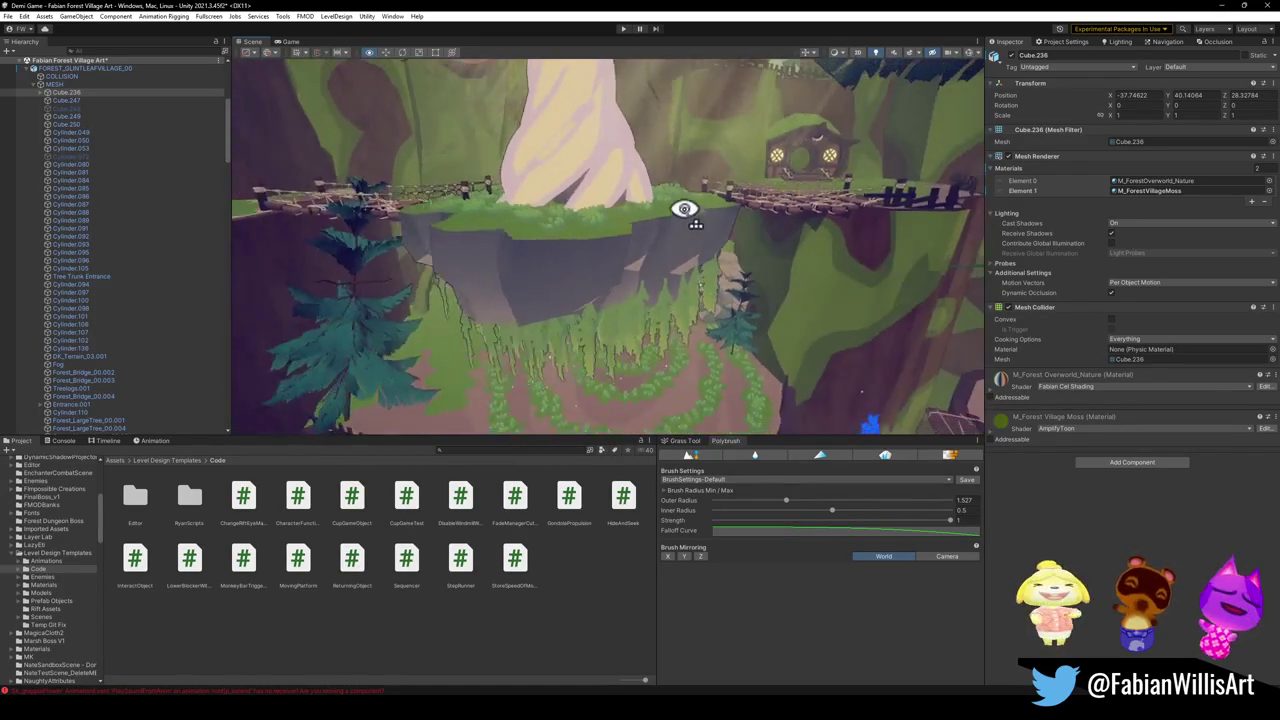
mouse_move(684, 209)
left_mouse_down()
mouse_move(737, 200)
mouse_move(553, 217)
mouse_move(700, 200)
mouse_move(596, 219)
mouse_move(509, 186)
mouse_move(689, 177)
mouse_move(700, 194)
mouse_move(663, 197)
left_mouse_up()
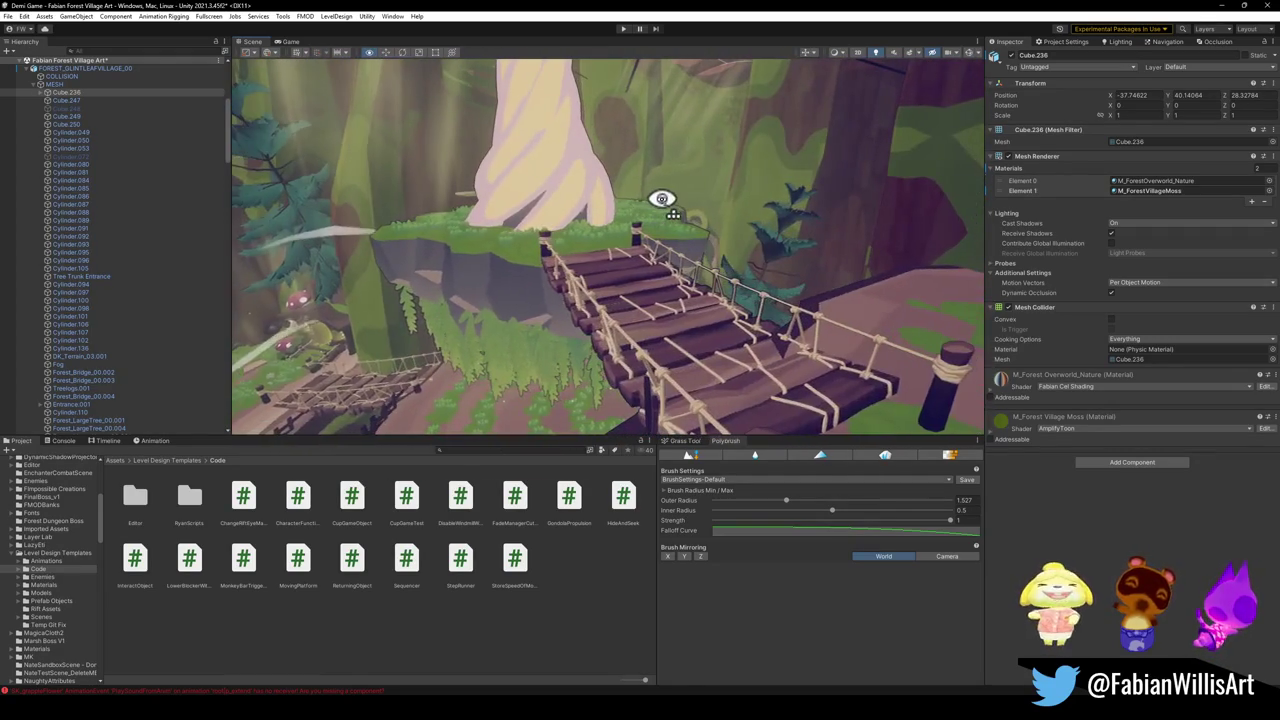
left_click(1226, 5)
left_click(754, 116)
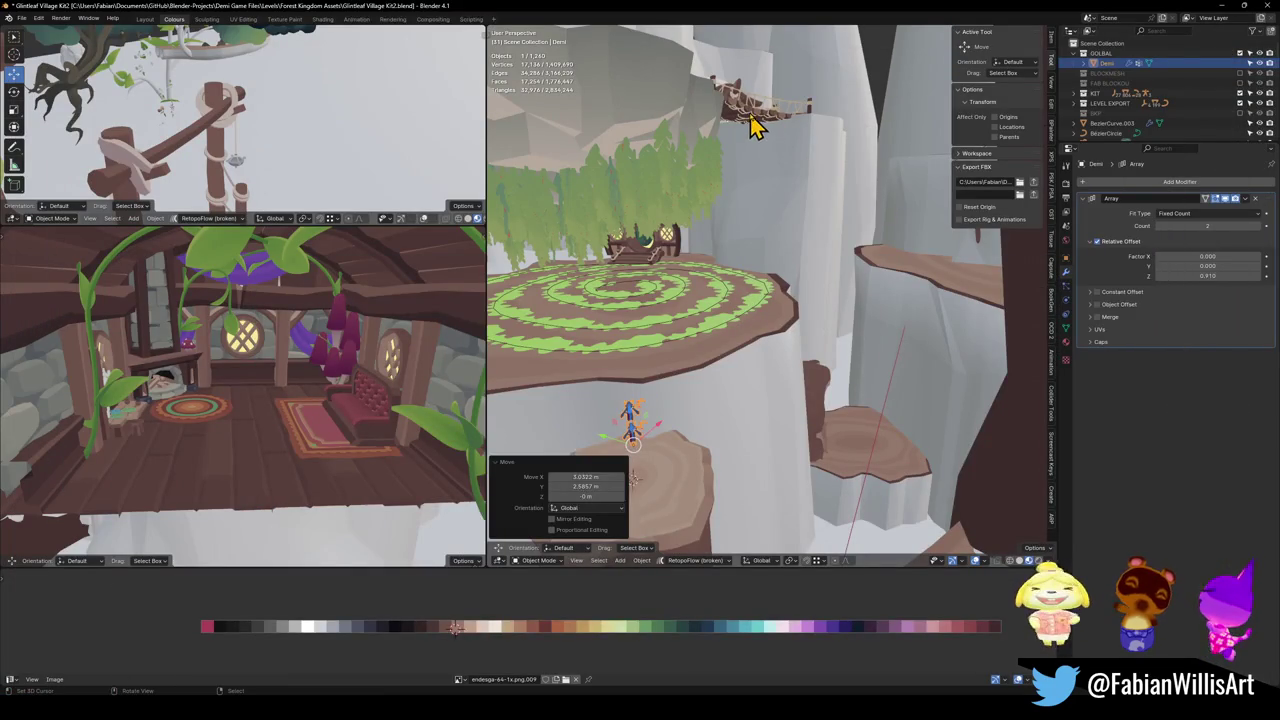
key("Delete")
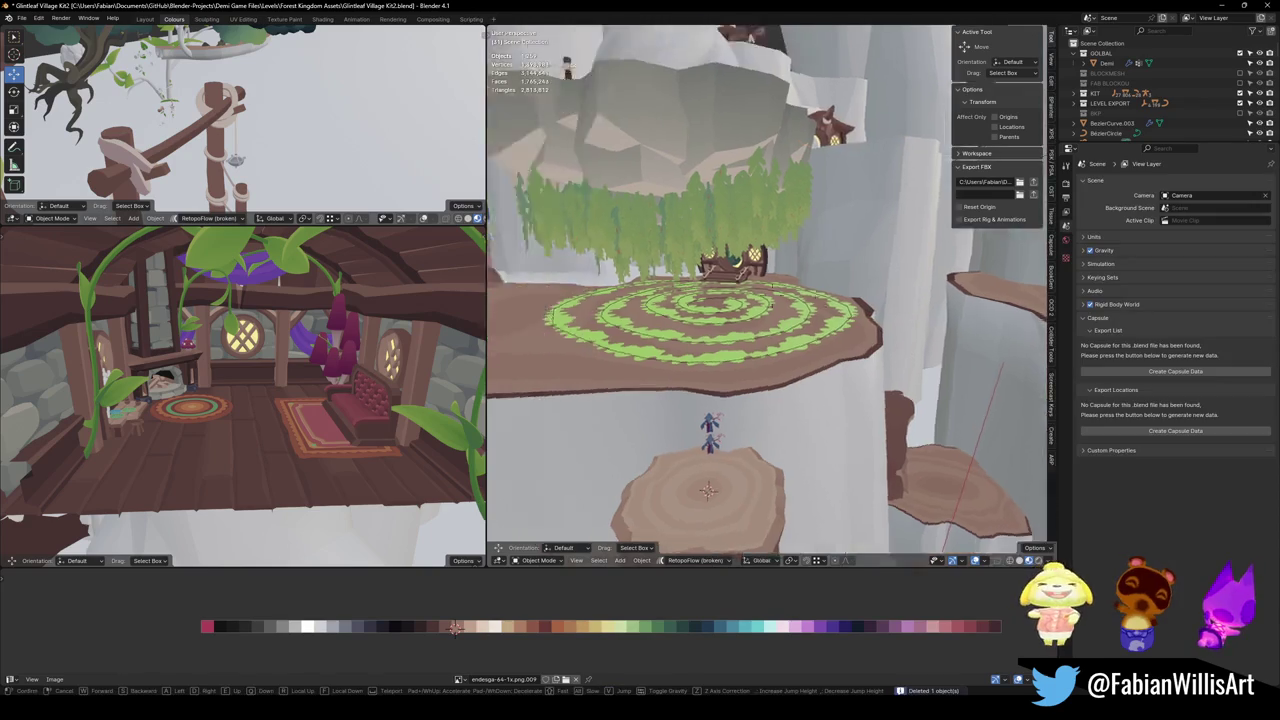
scroll(710, 260, "down", 5)
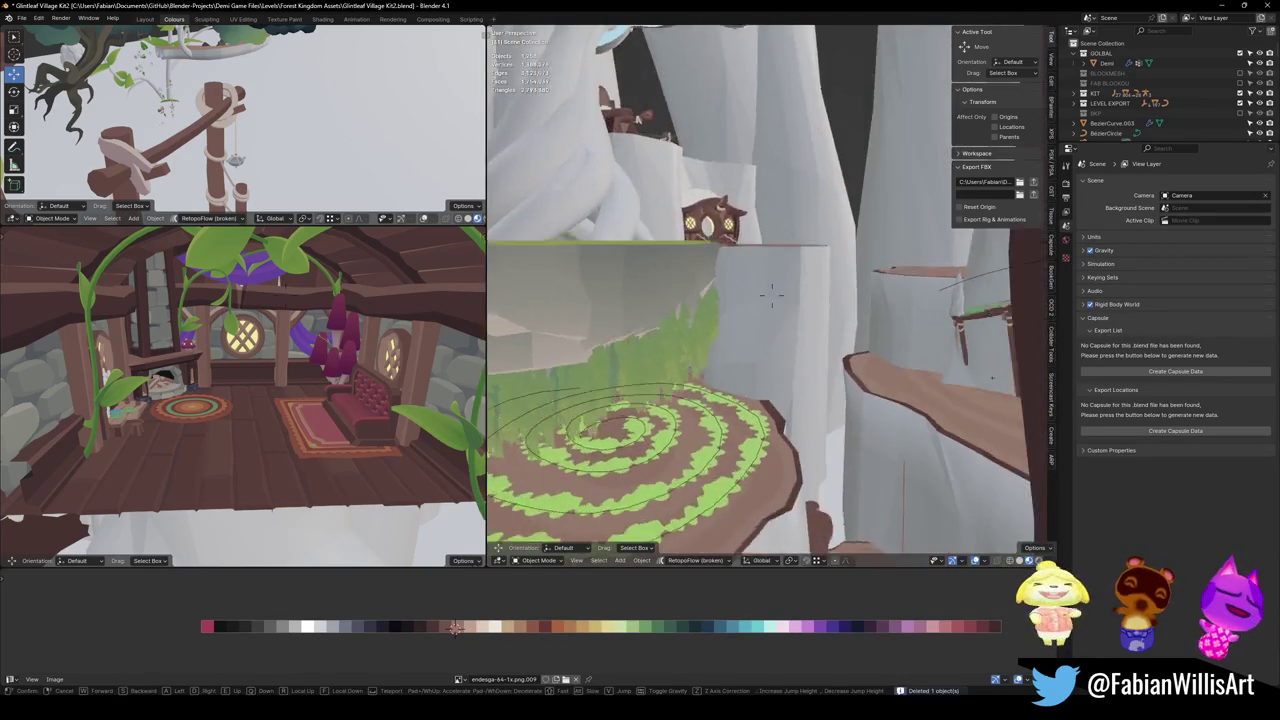
left_click(655, 315)
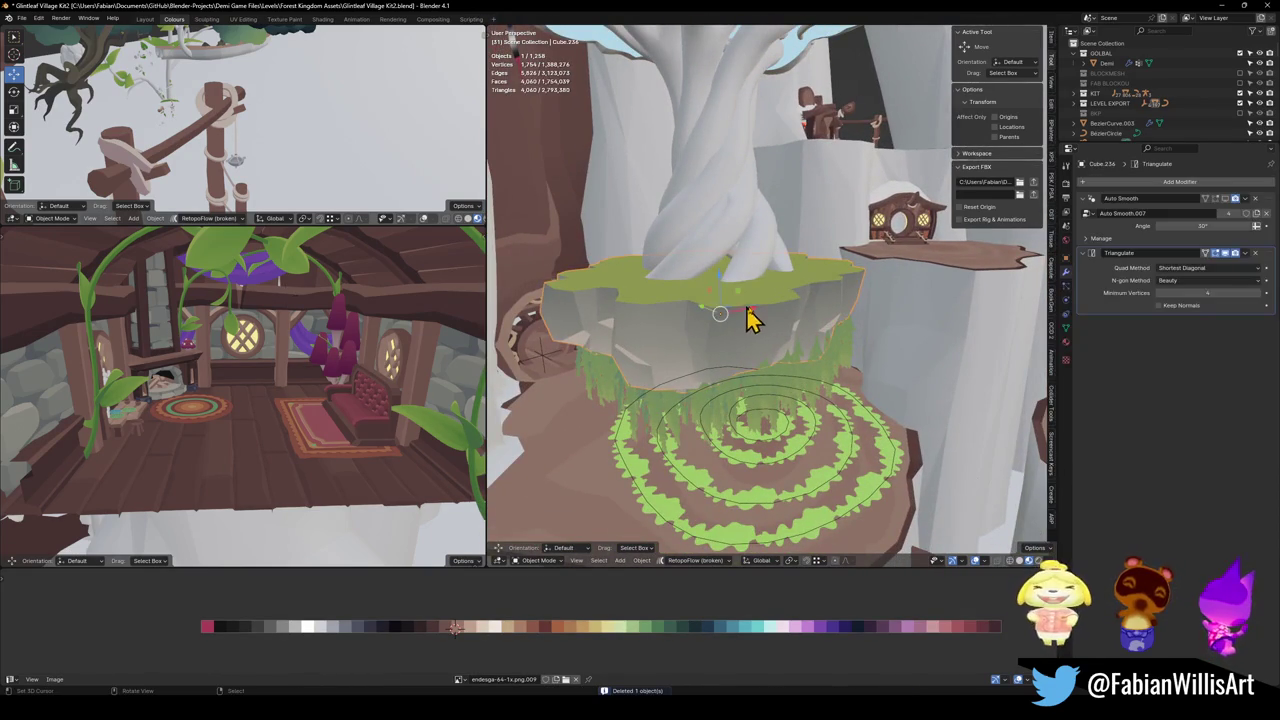
key("s")
key("shift+z")
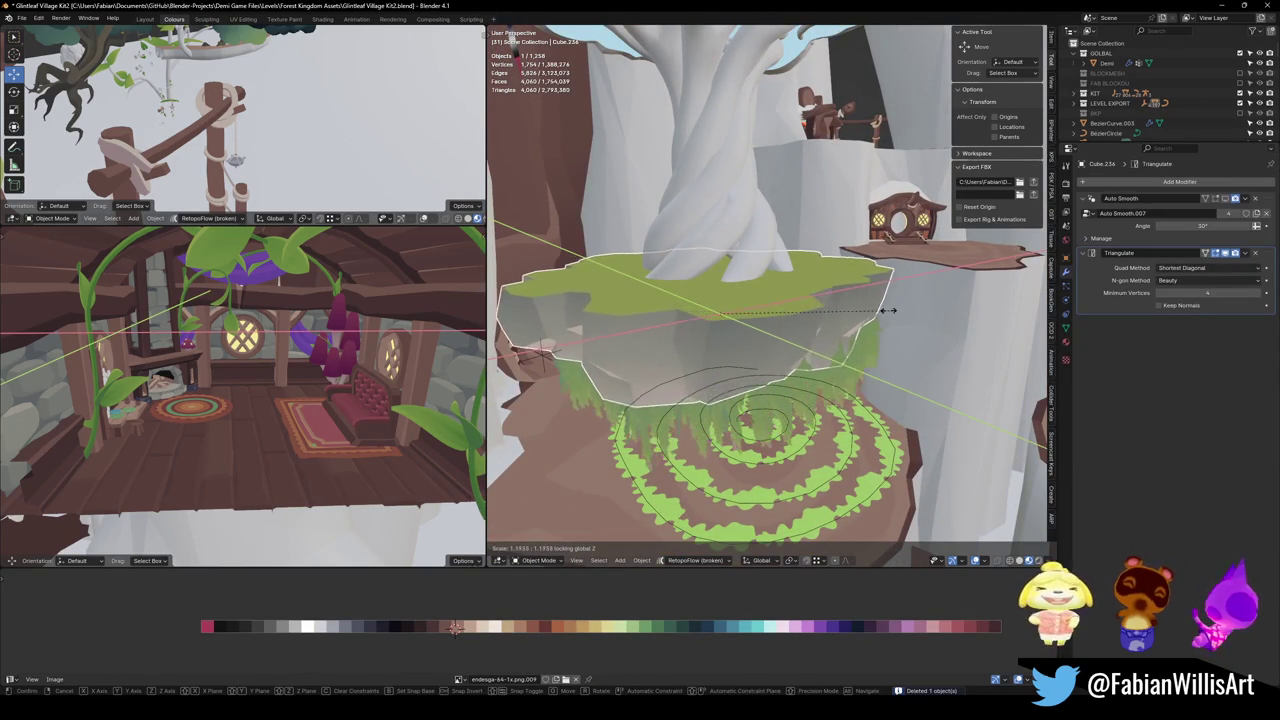
left_click(794, 348)
key("shift+grave")
key("w")
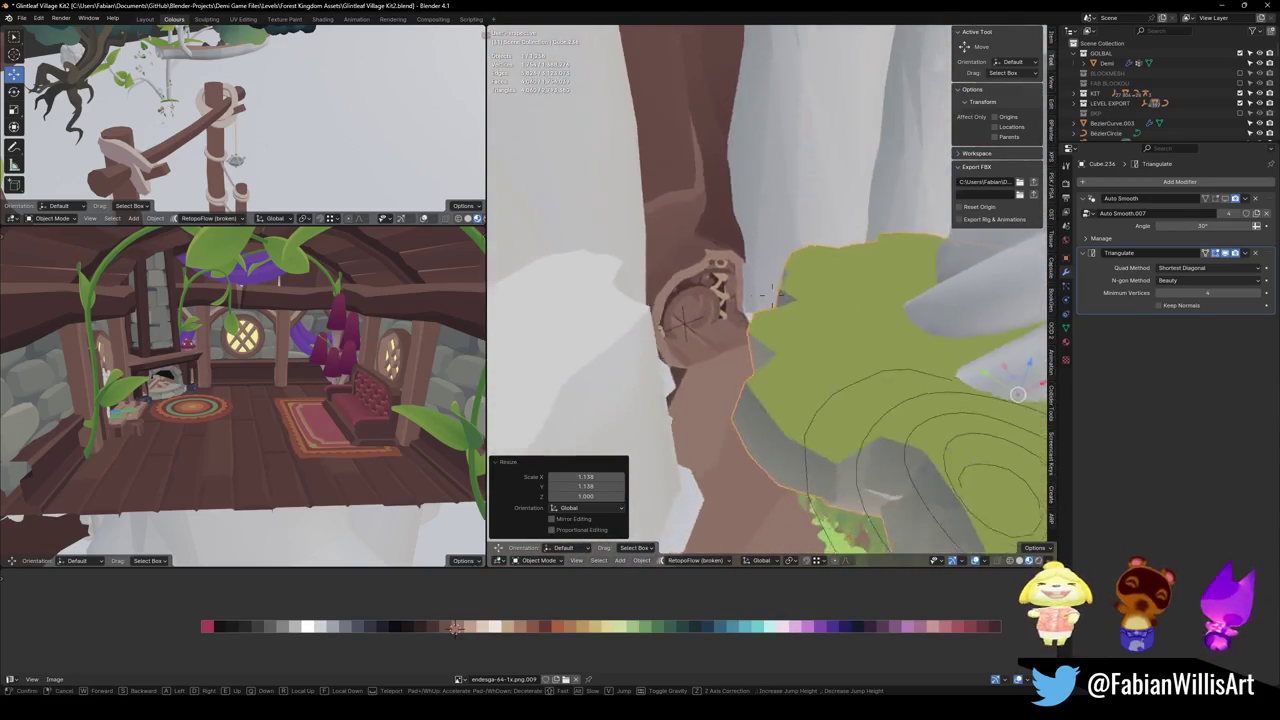
left_click(795, 343)
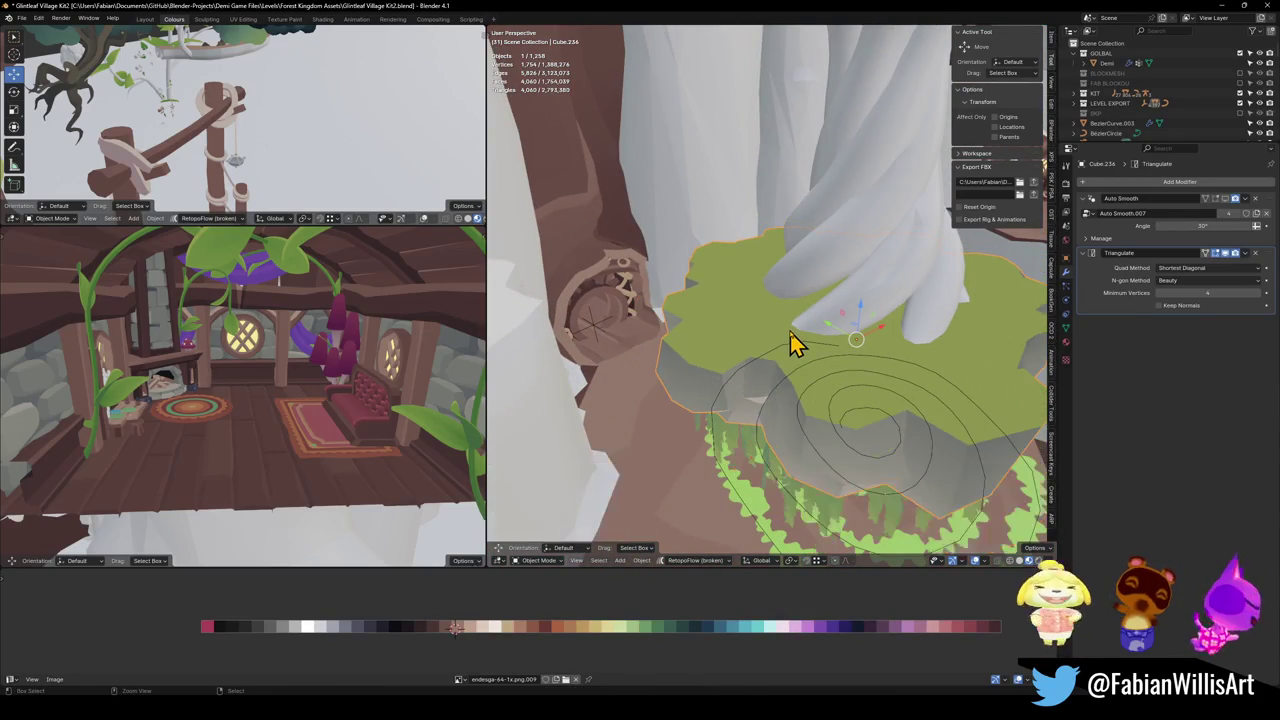
key("shift+grave")
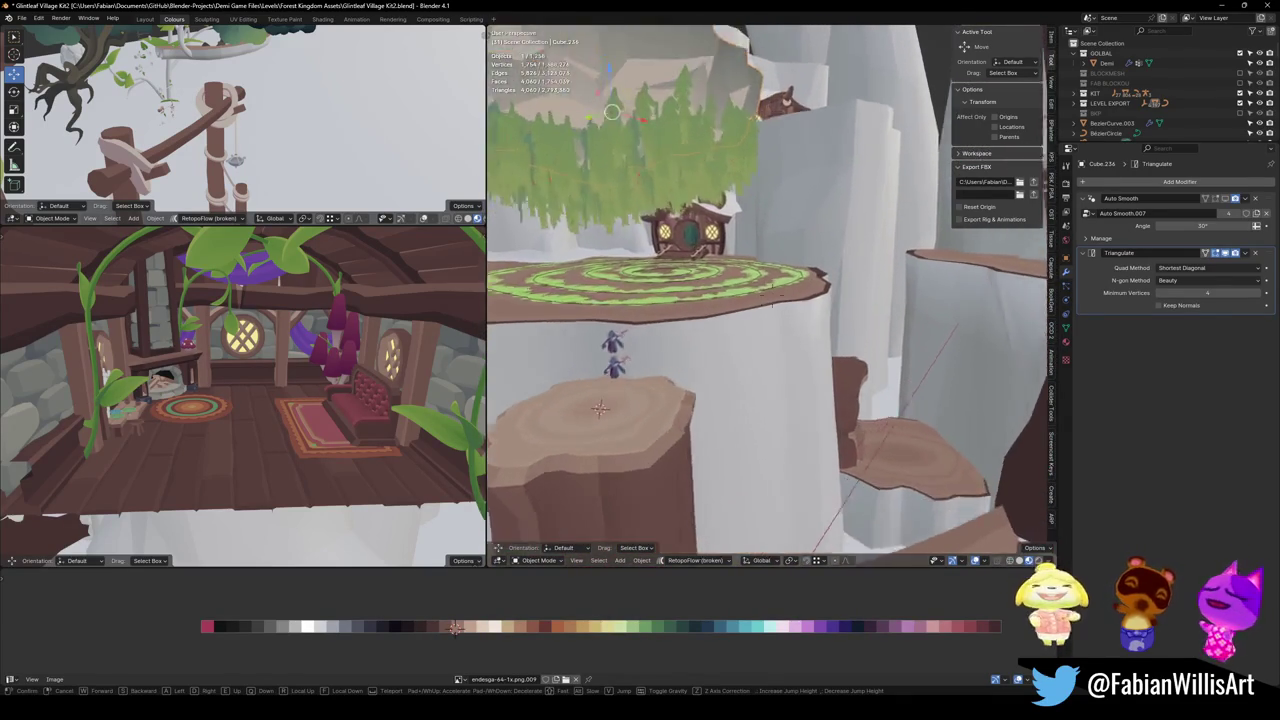
left_click(735, 358)
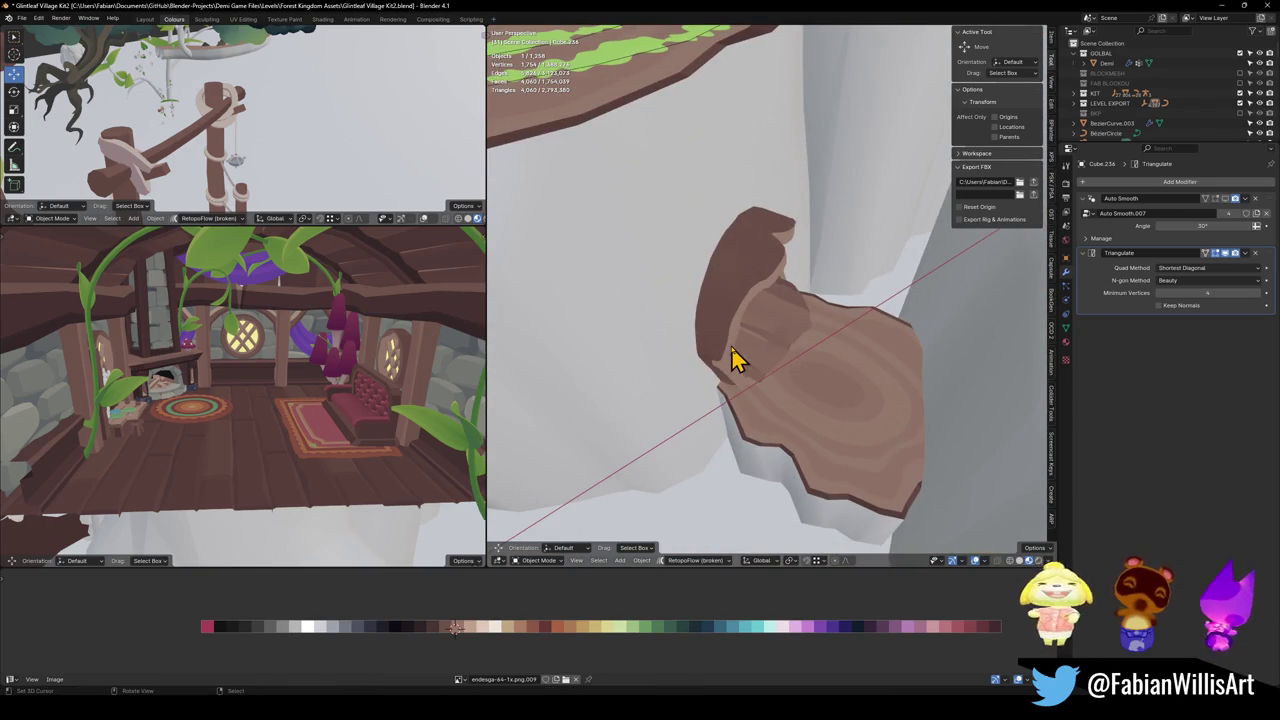
Step: Delete the small brown piece and the brown tree platform from the trunk
left_click(725, 382)
key("Delete")
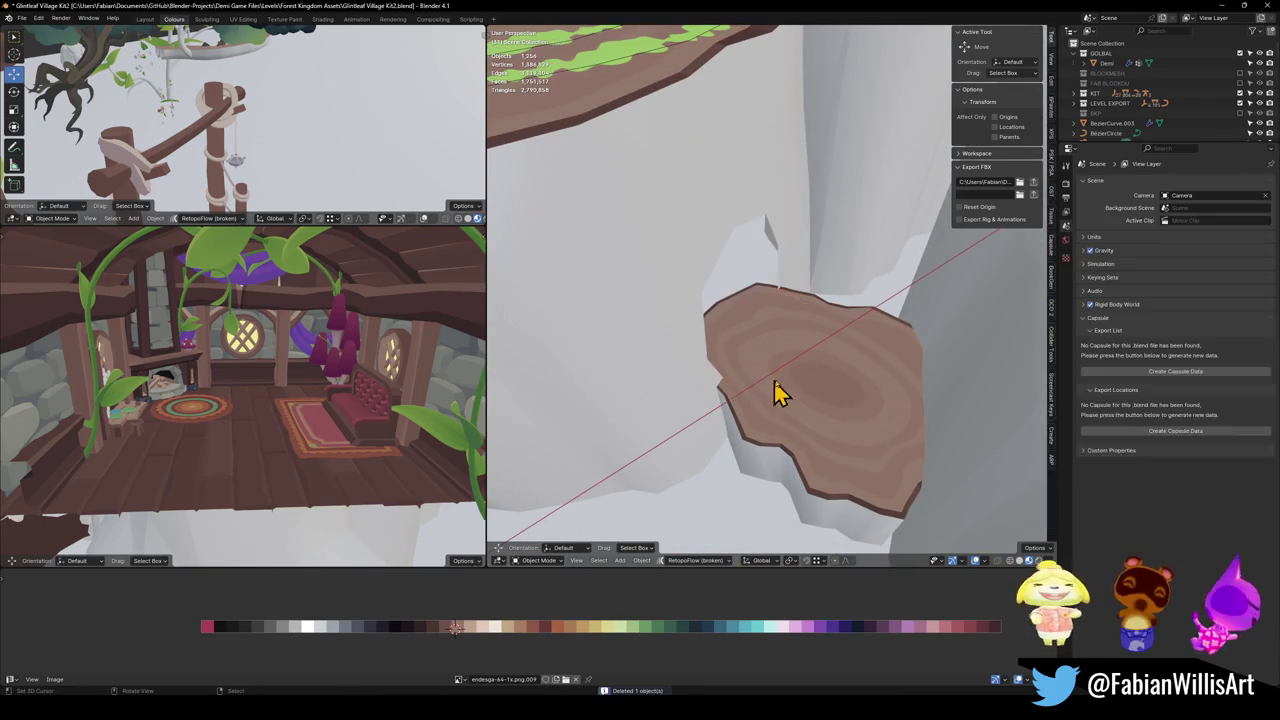
left_click(830, 398)
key("Delete")
Step: Fill the hole's border loop in the trunk mesh with a new face
left_click(712, 345)
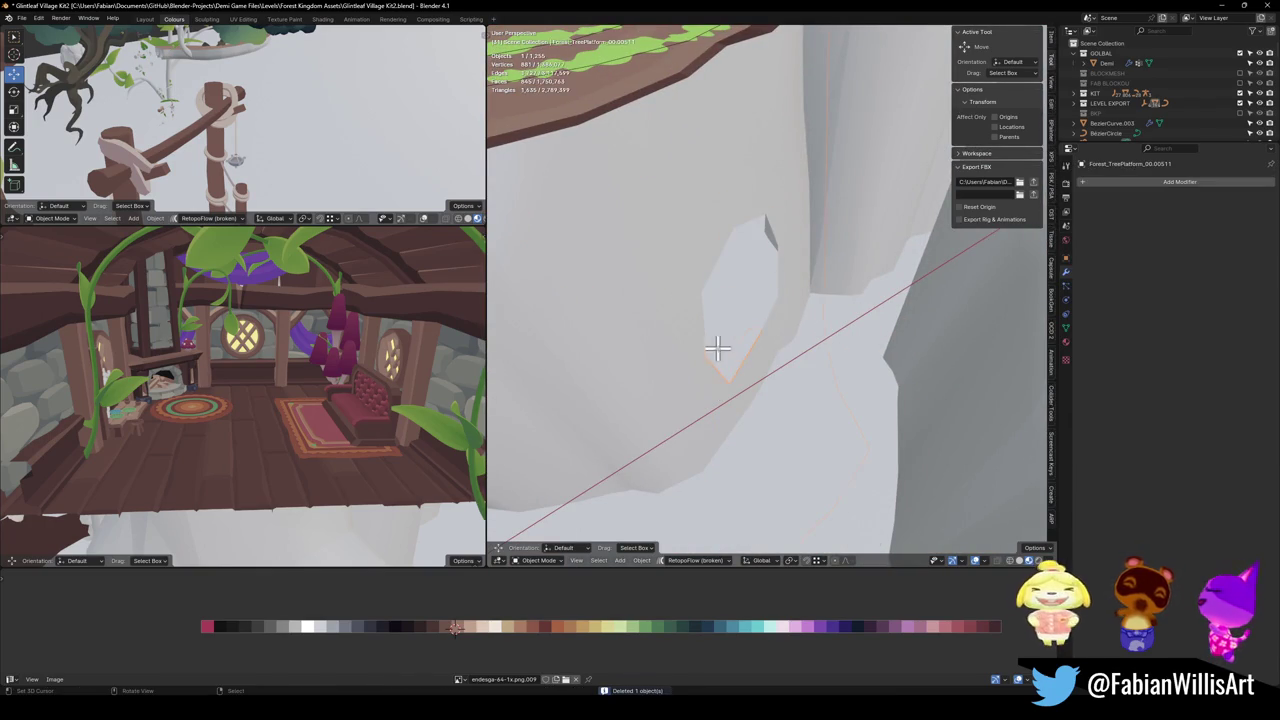
key("Tab")
left_click(741, 376)
key("f")
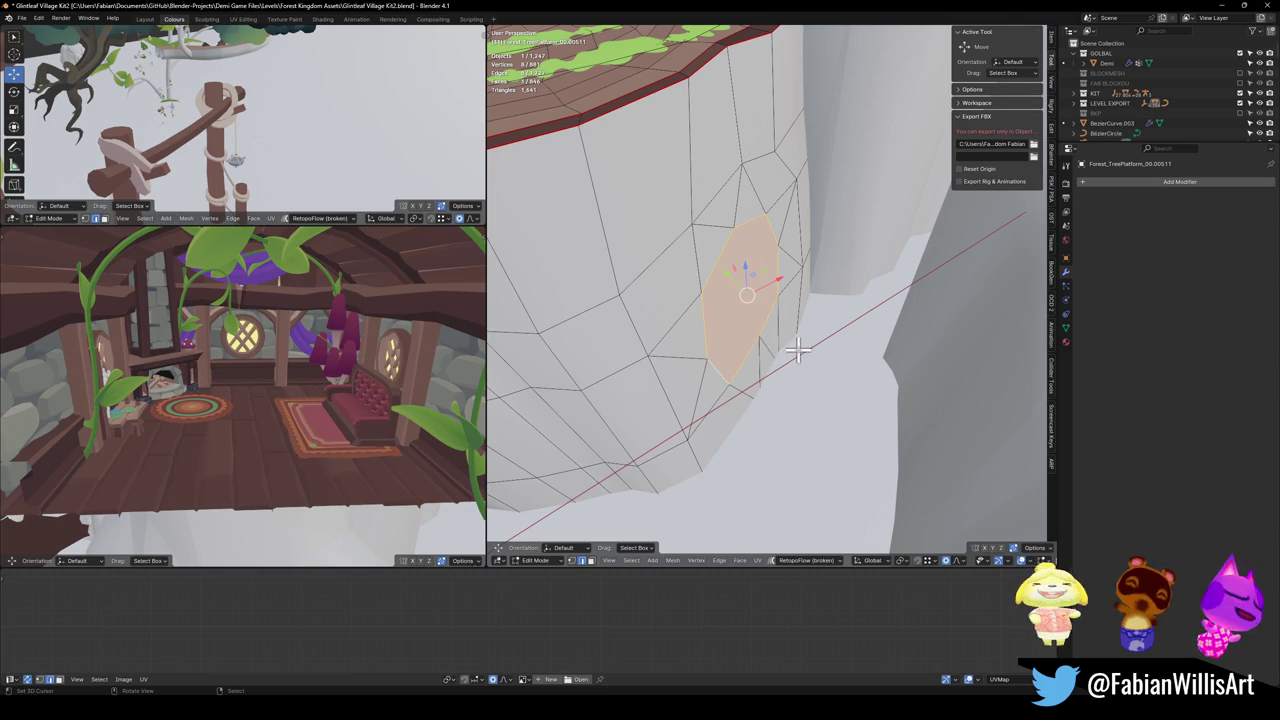
key("Tab")
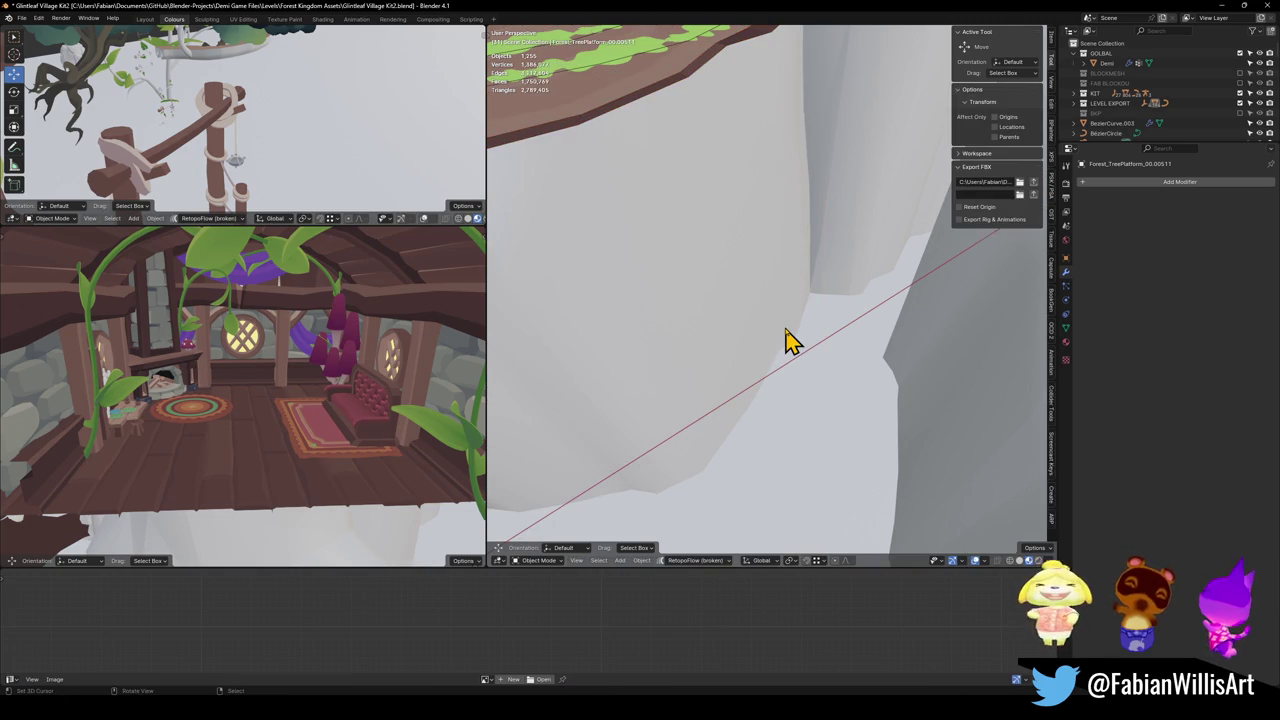
Step: Fly out of the tree to view the swirl platform and the stump
key("shift+grave")
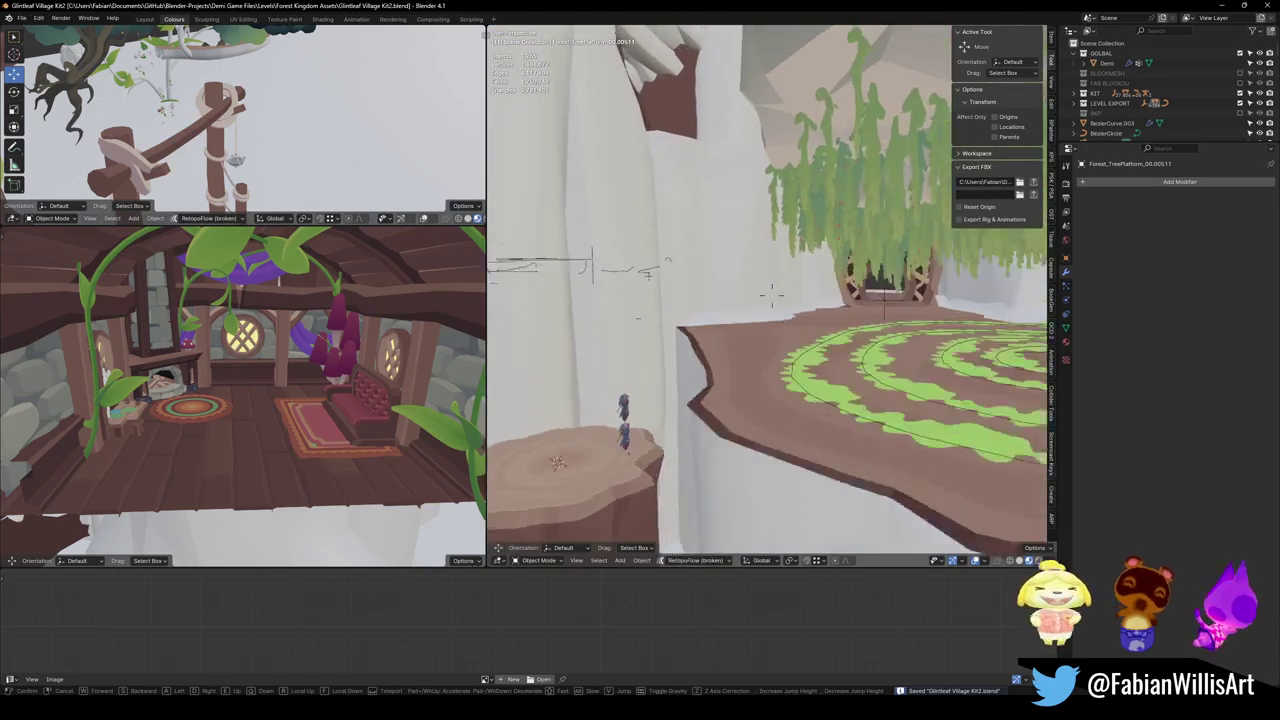
left_click(767, 292)
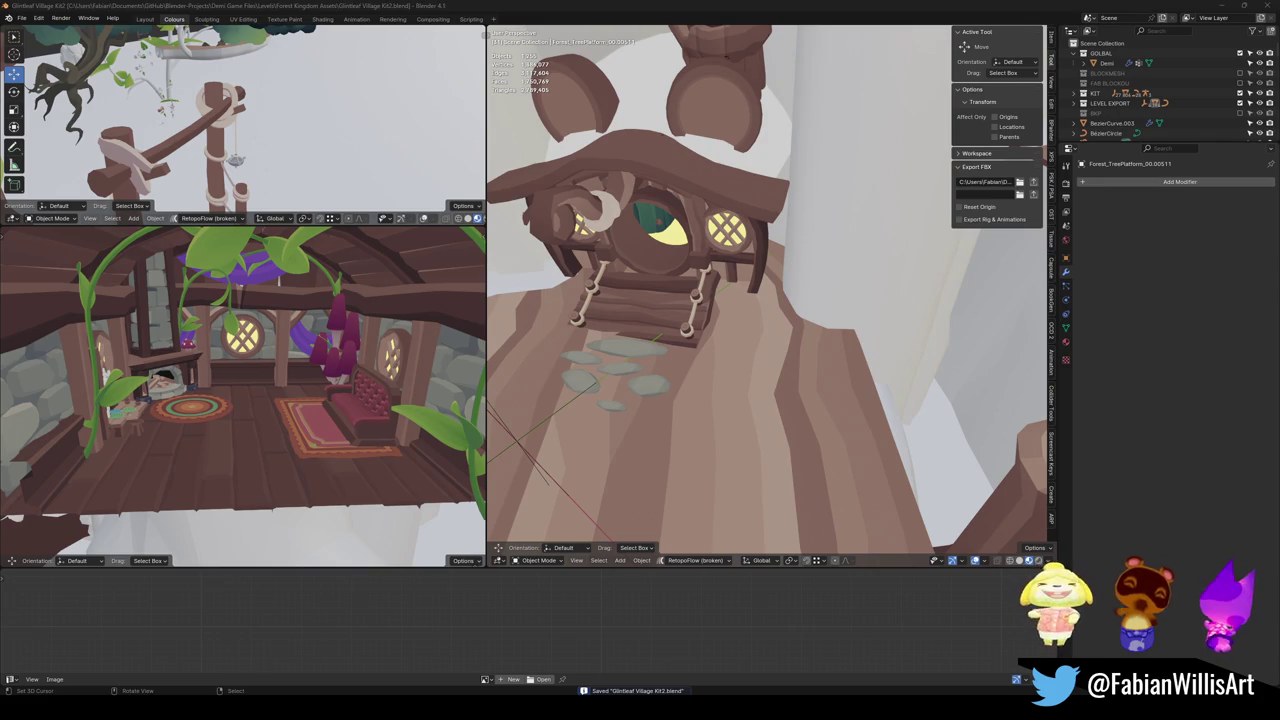
key("shift+grave")
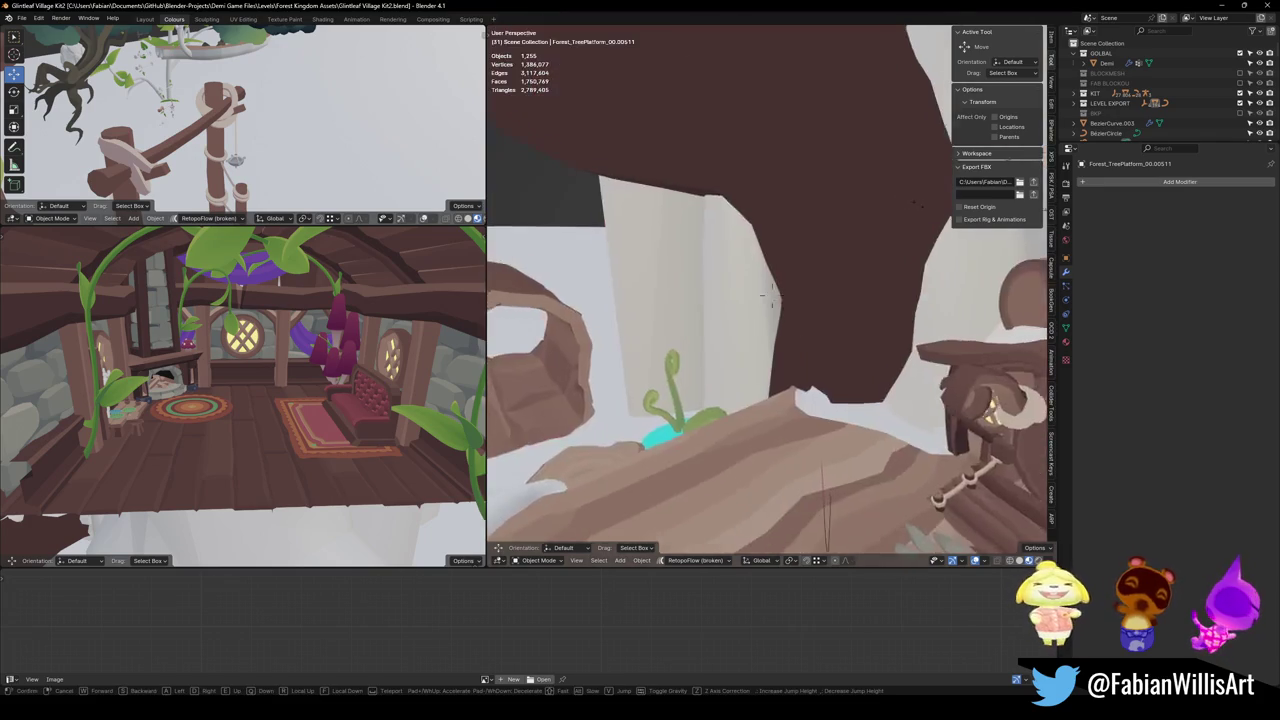
key("w")
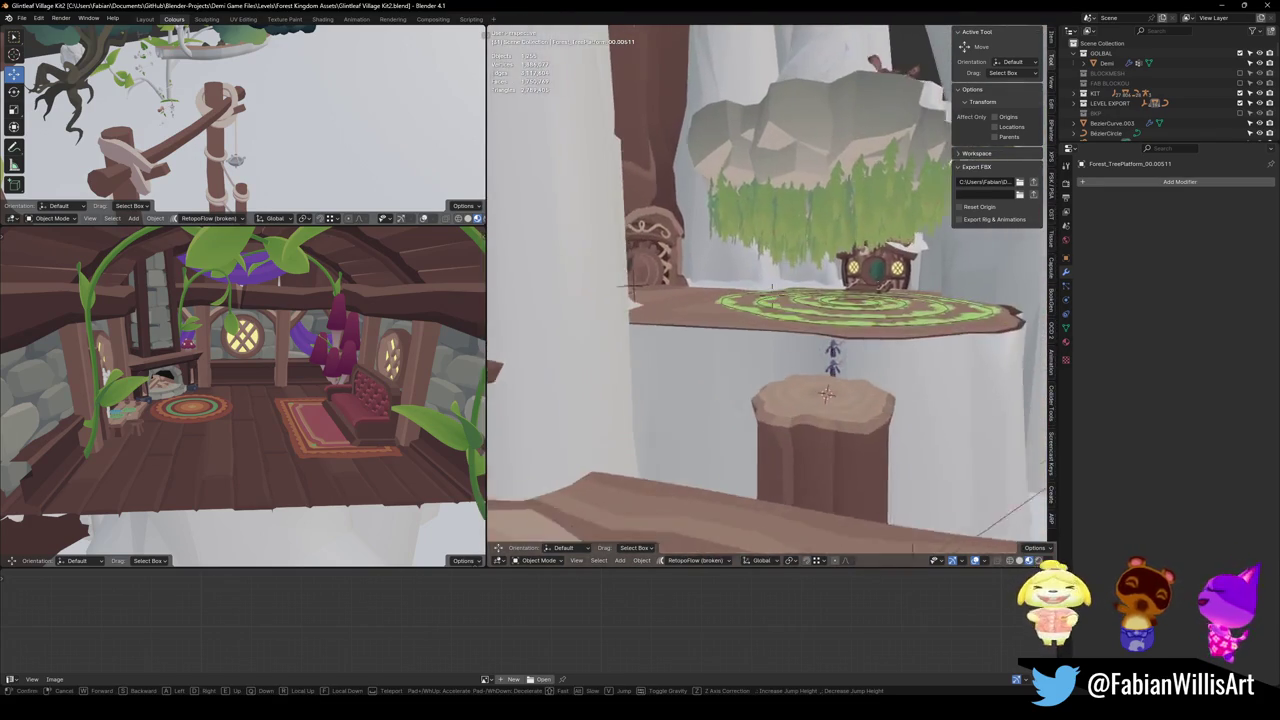
key("s")
left_click(717, 303)
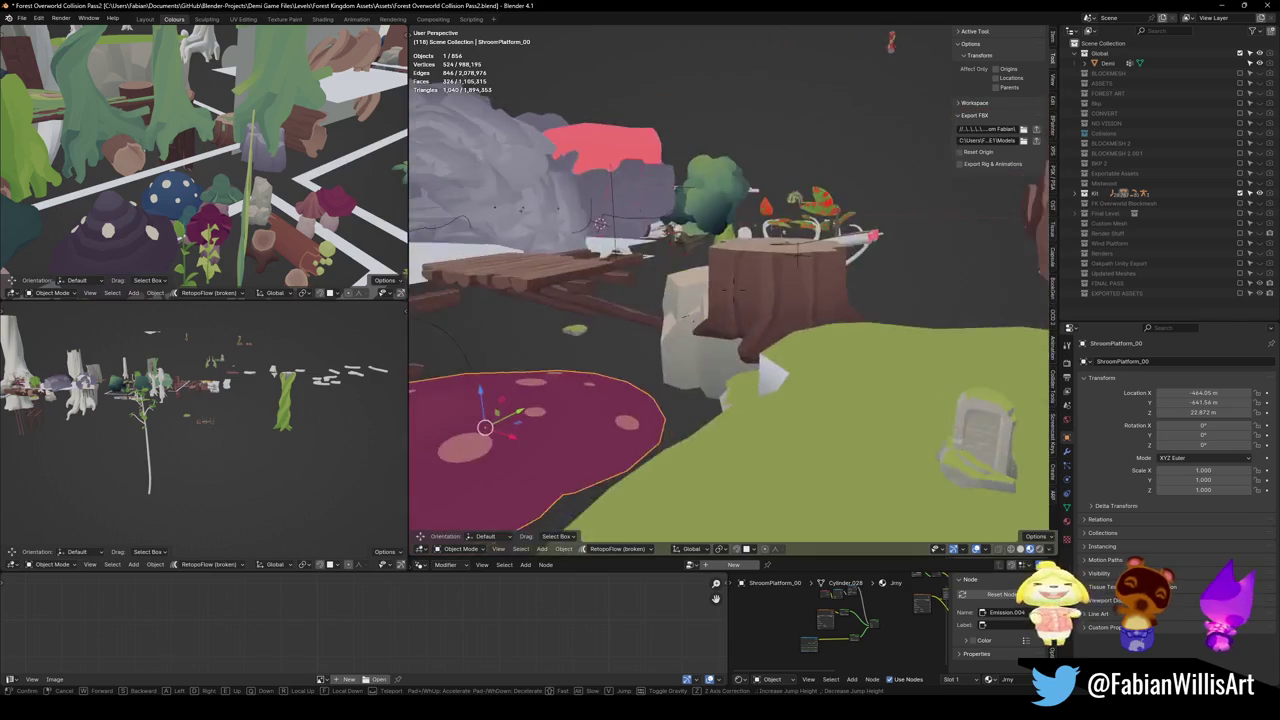
Step: Fly in walk mode past the mushrooms and cliffs down to the mossy rock cluster
key("w")
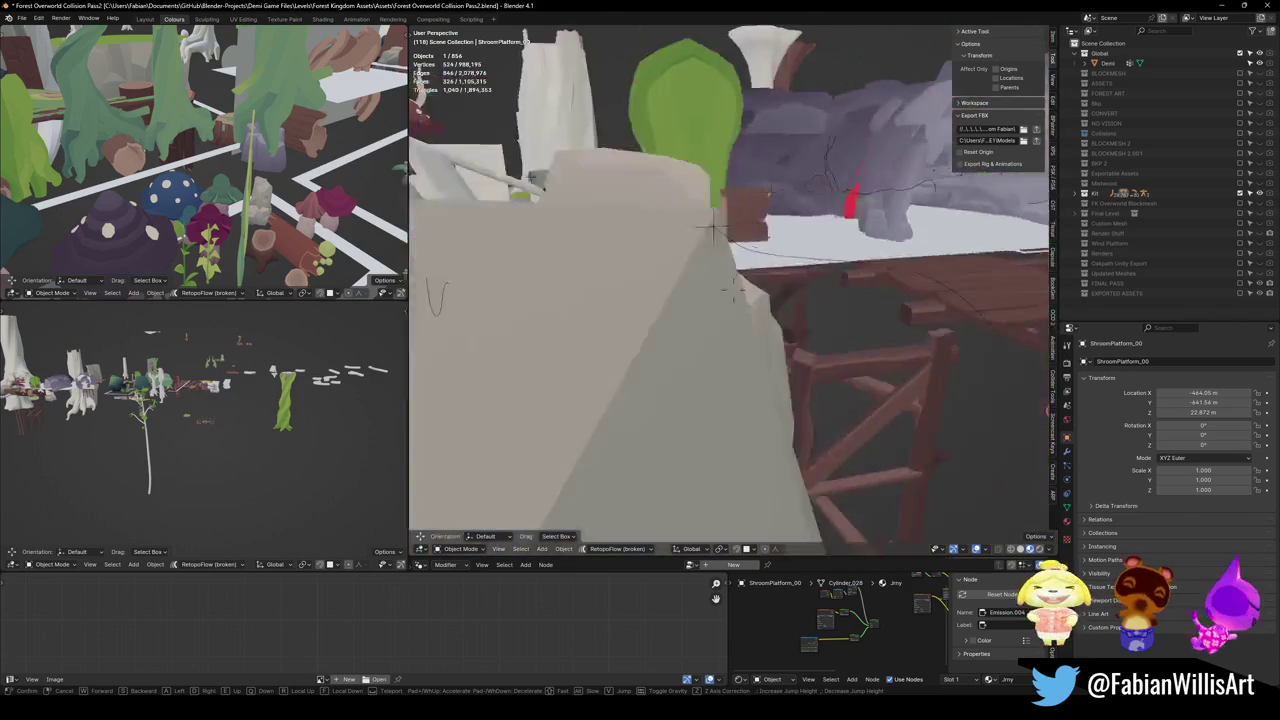
key("w")
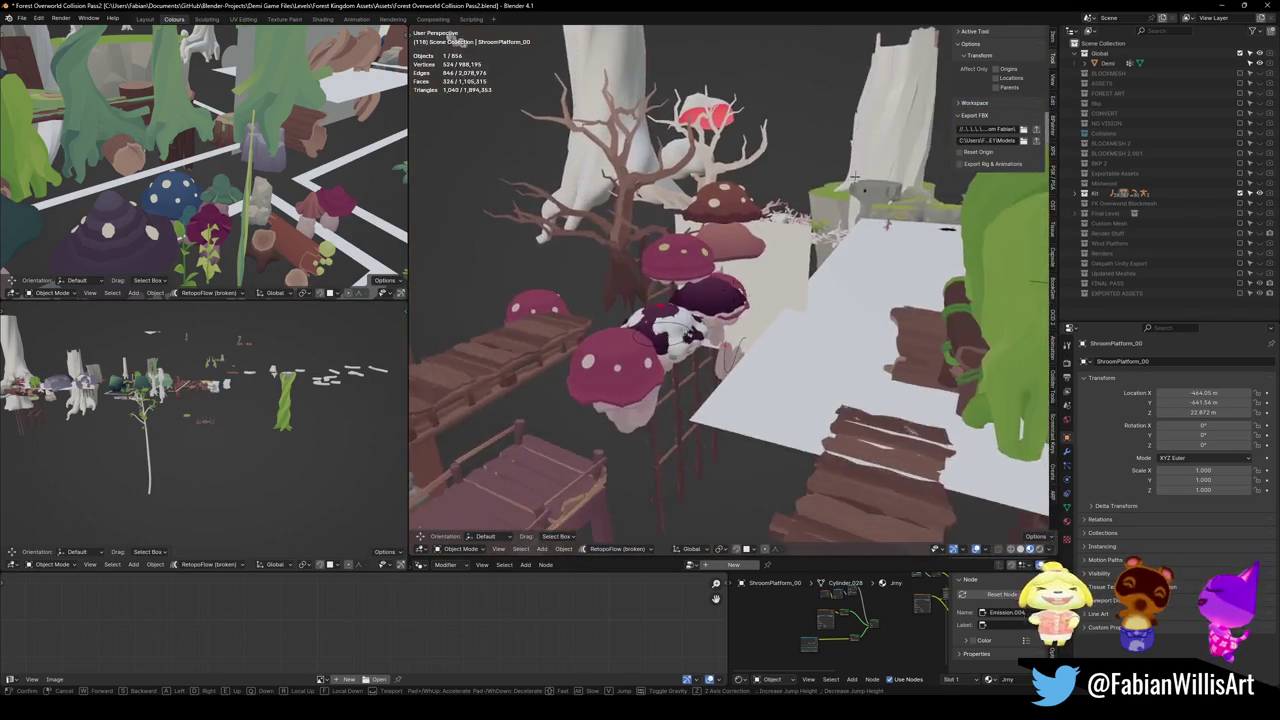
key("w")
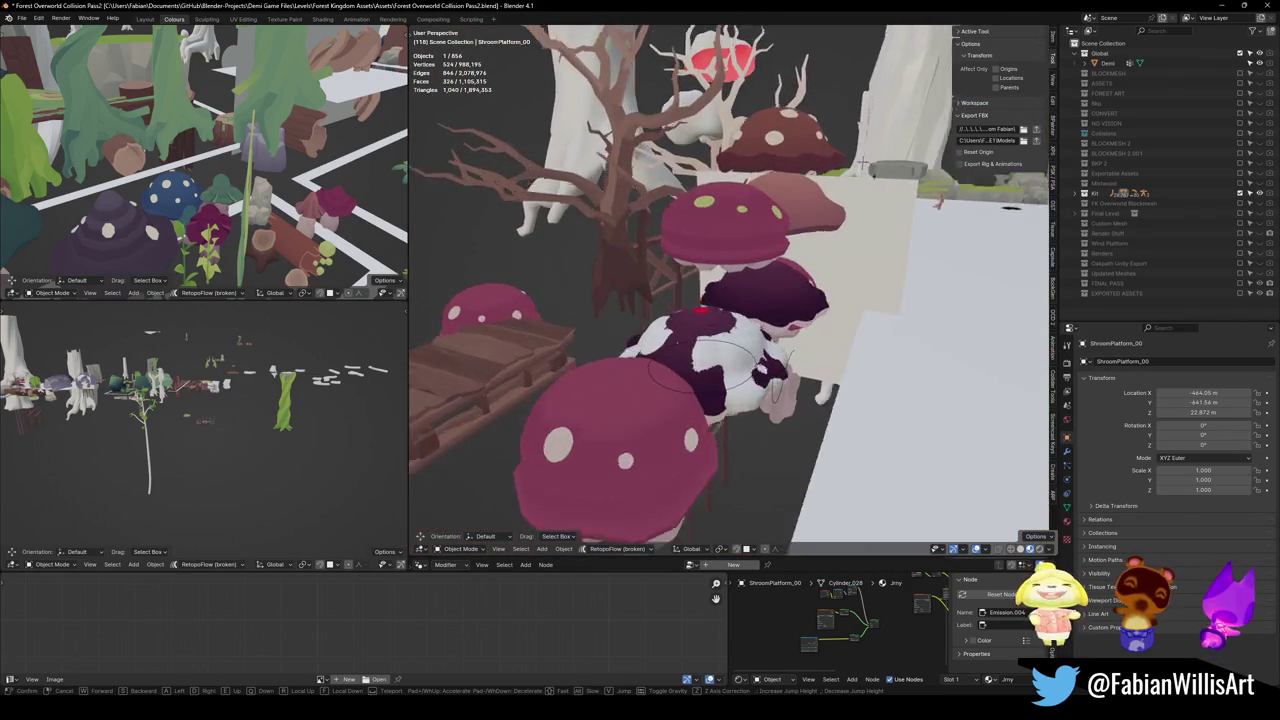
key("w")
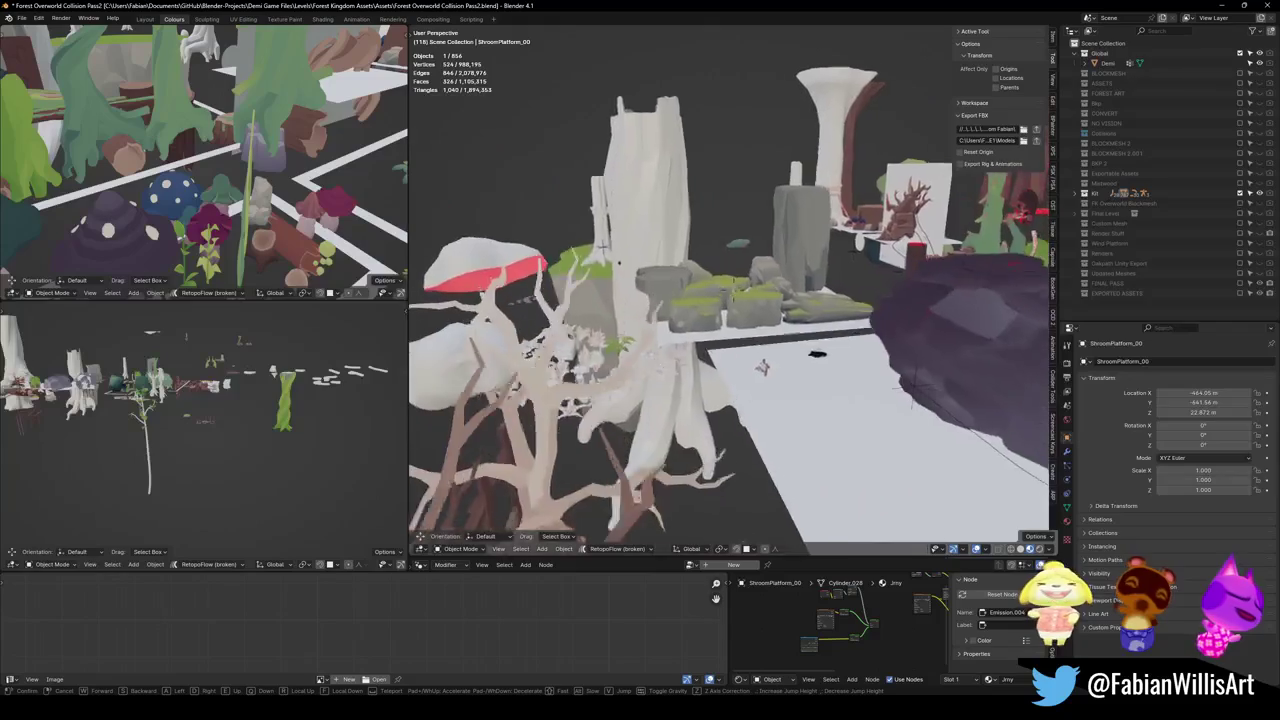
key("w")
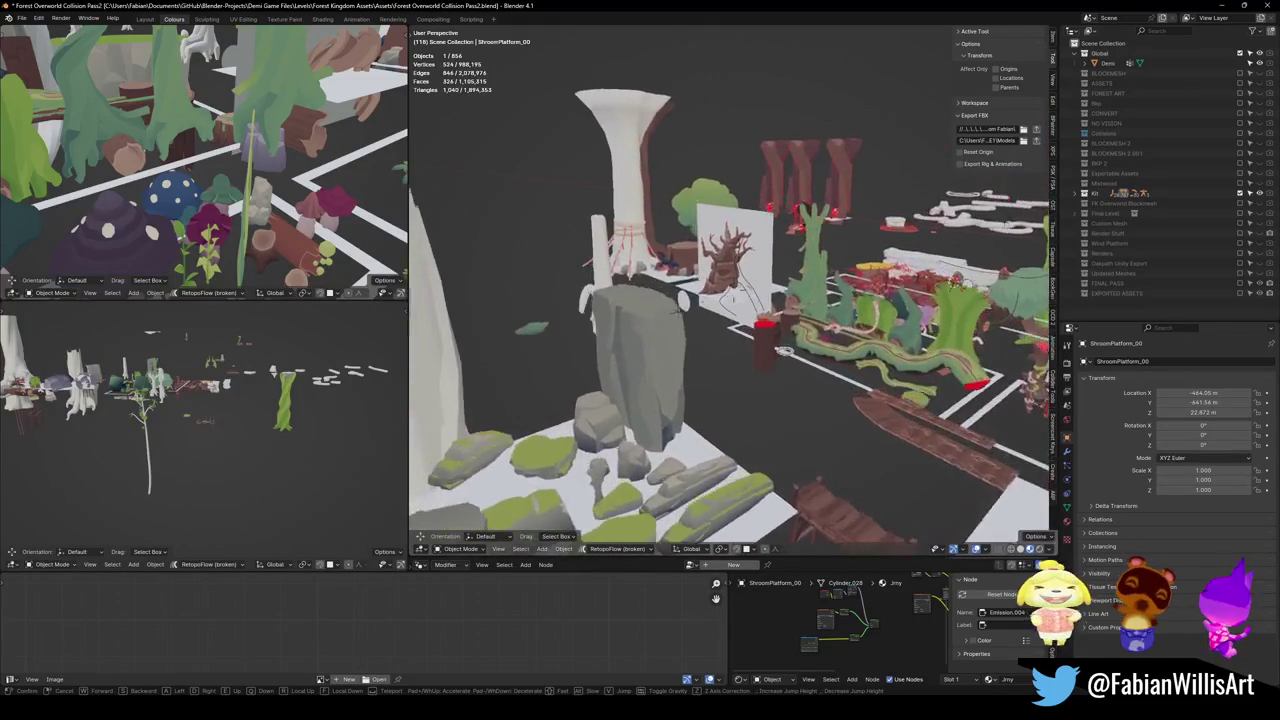
key("w")
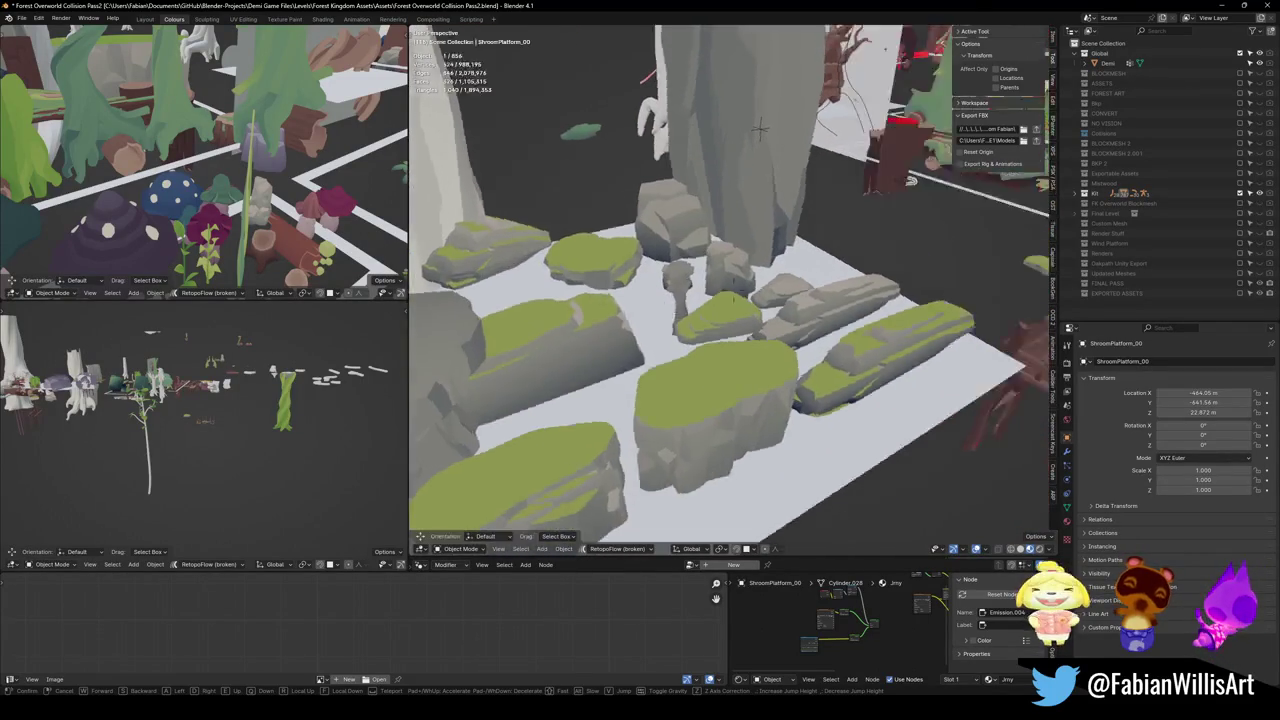
key("w")
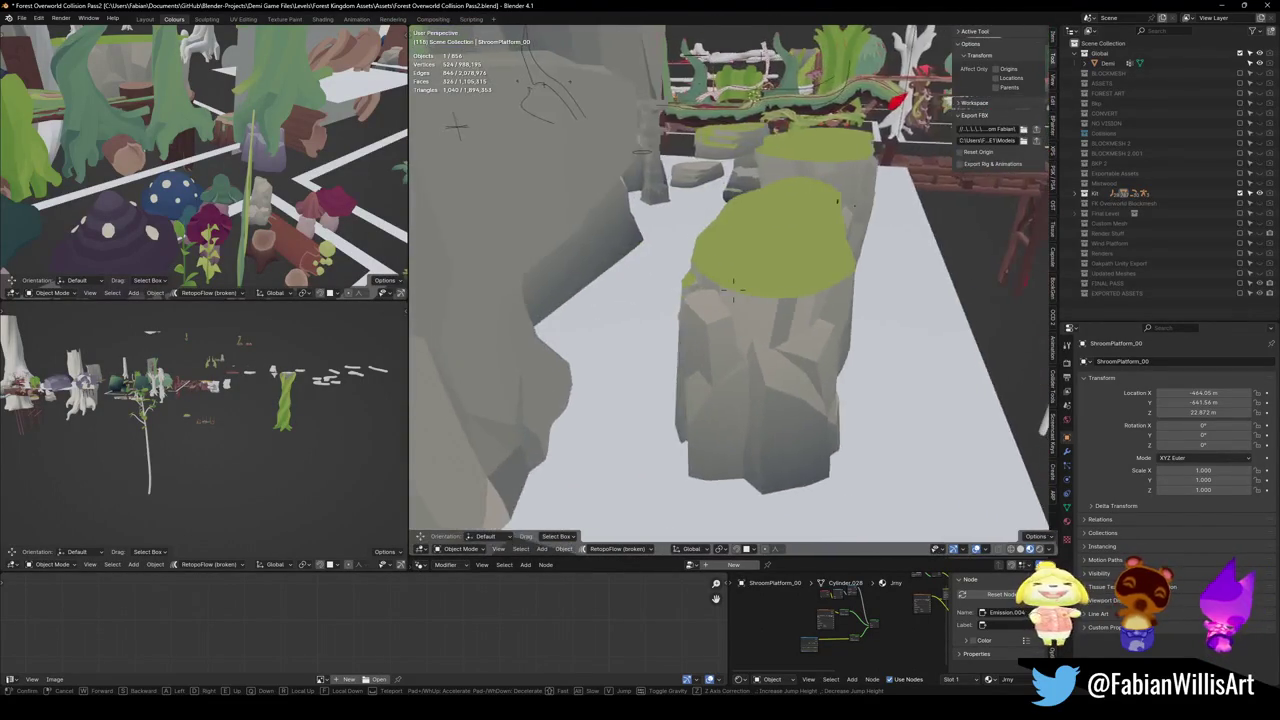
left_click(733, 287)
Step: Grab Forest Block Large.014 and drop it slightly to the left
left_click(634, 234)
key("g")
left_click(705, 220)
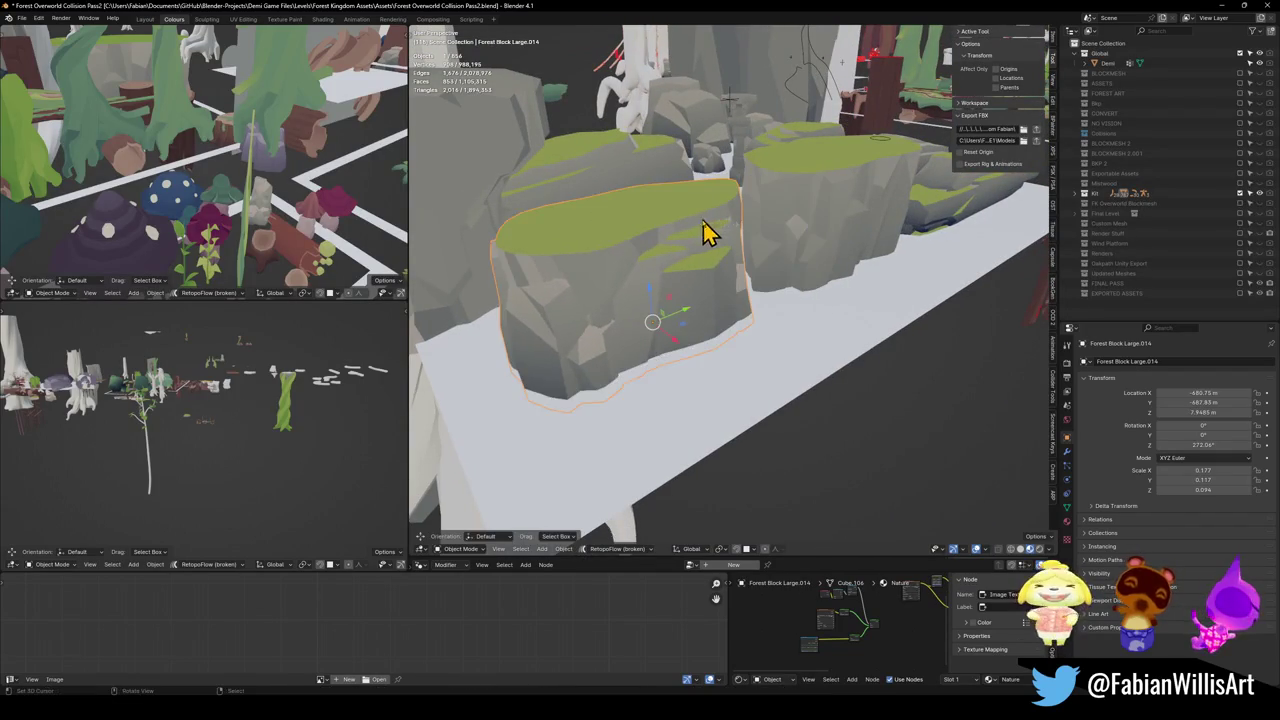
Step: Walk-fly back across the trees and red props to the garden plots
key("shift+grave")
key("s")
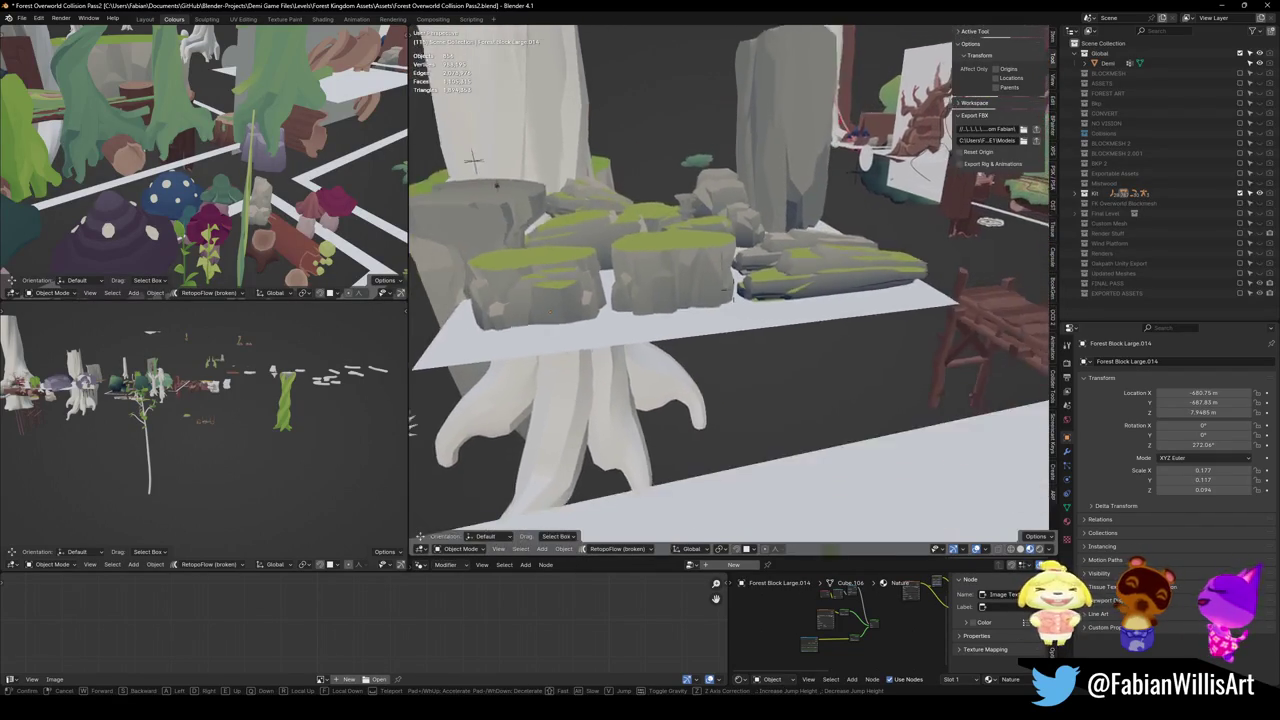
key("w")
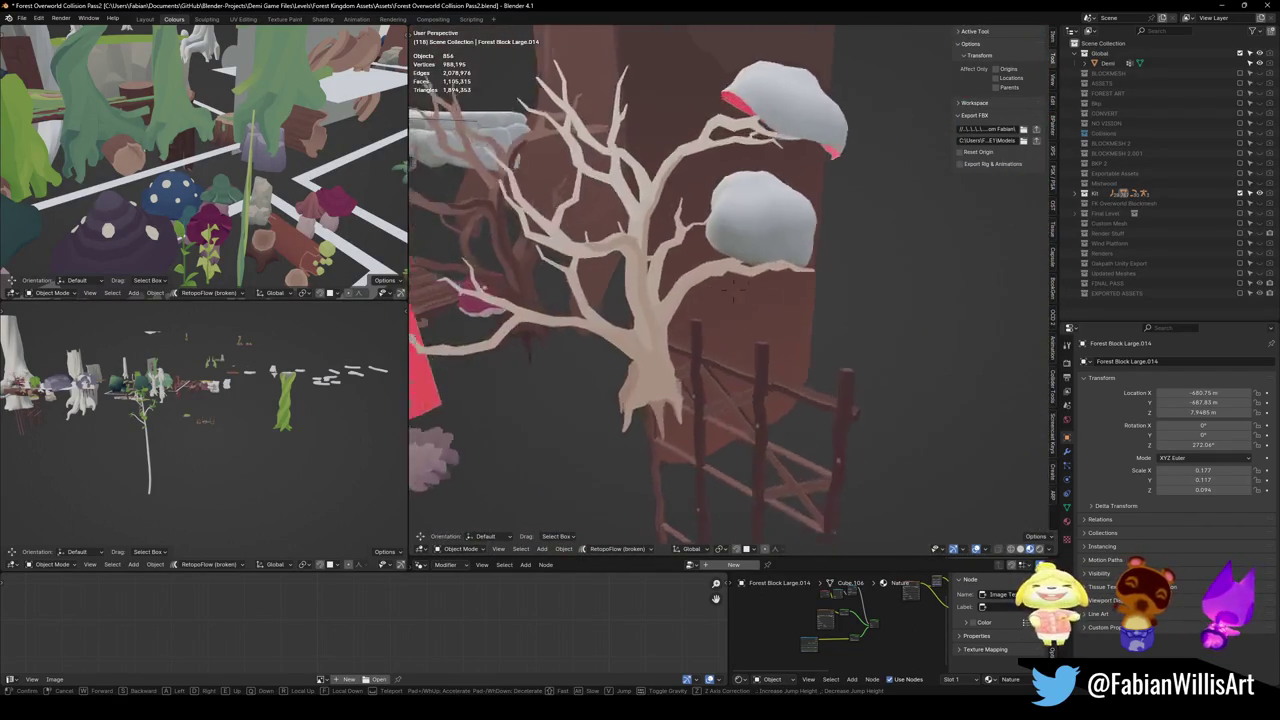
key("s")
key("s")
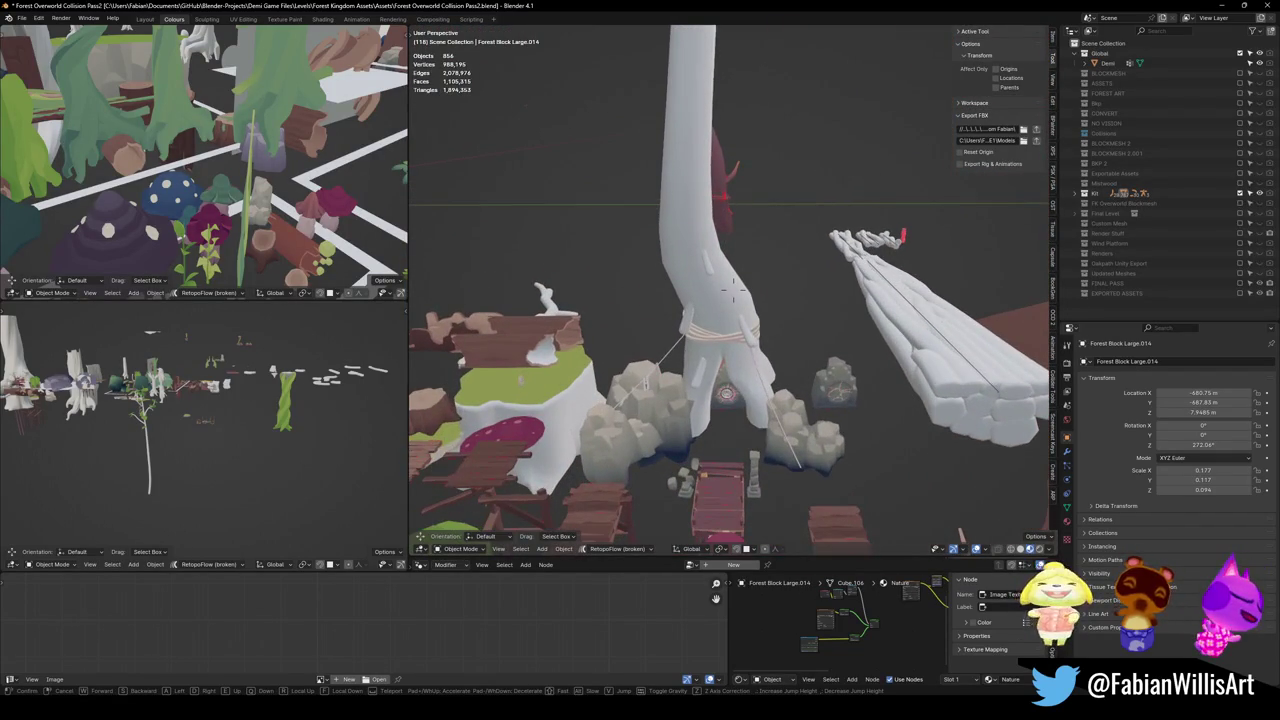
key("s")
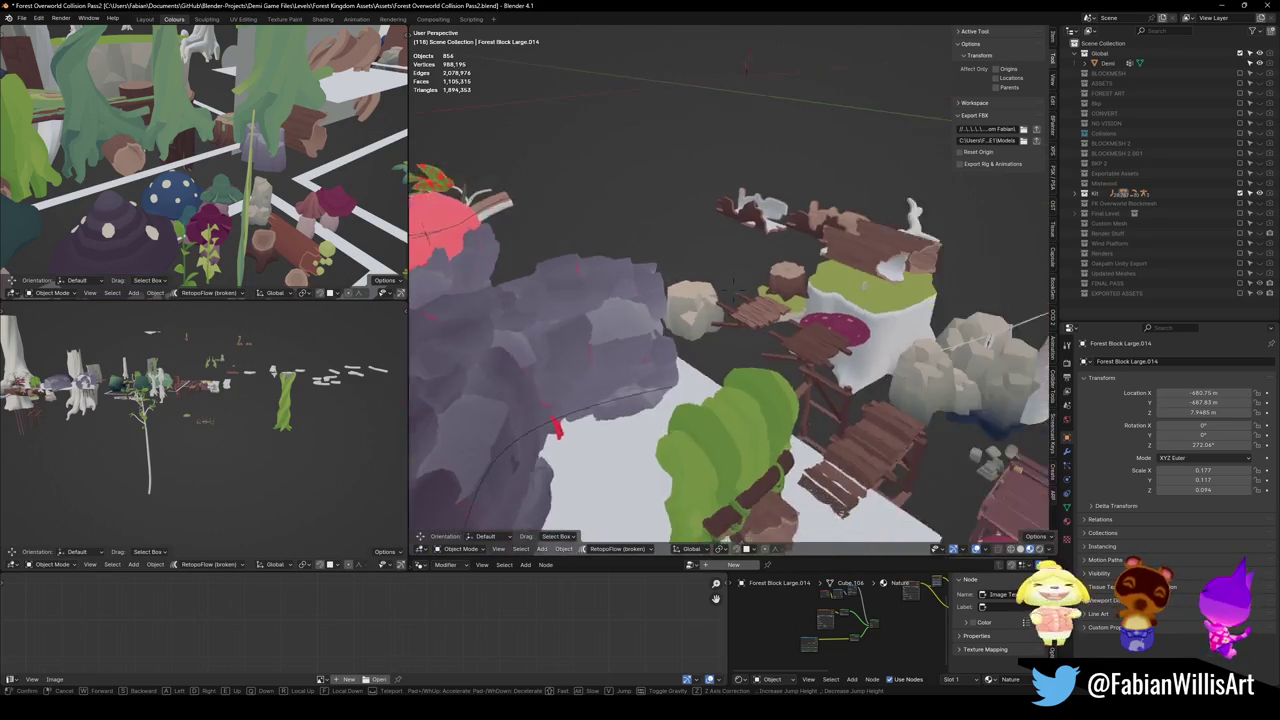
key("w")
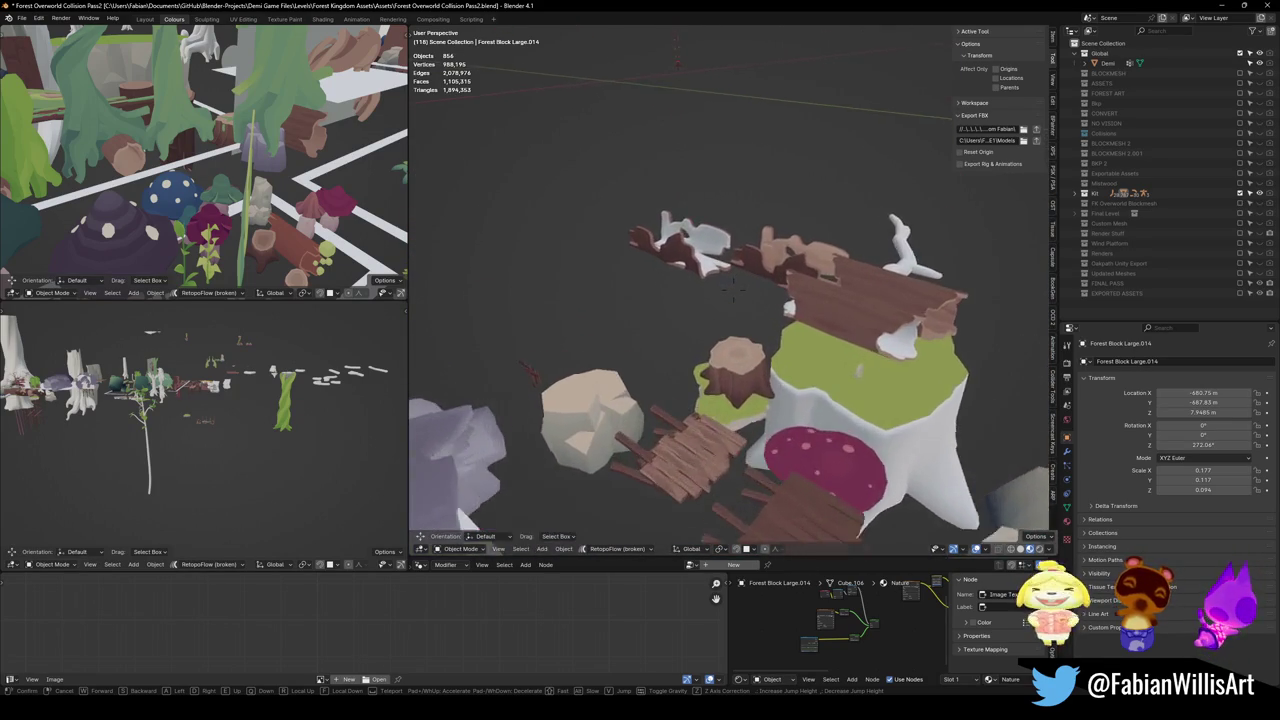
key("s")
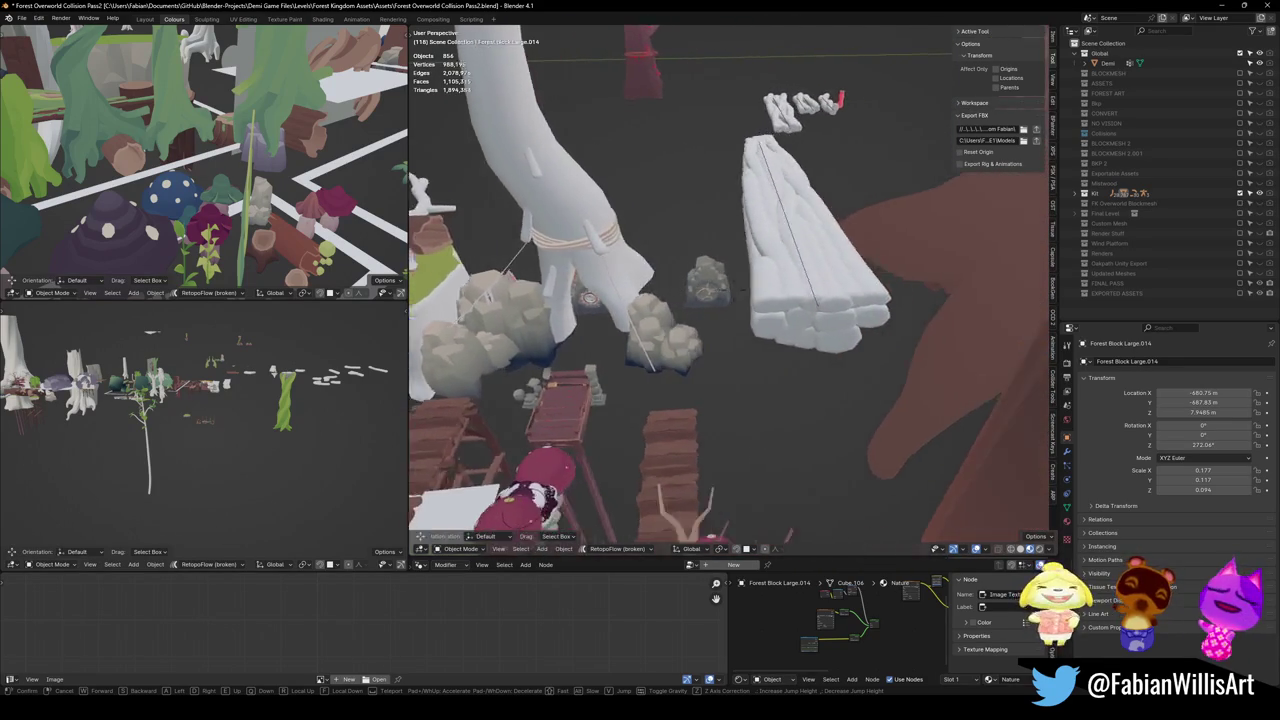
key("w")
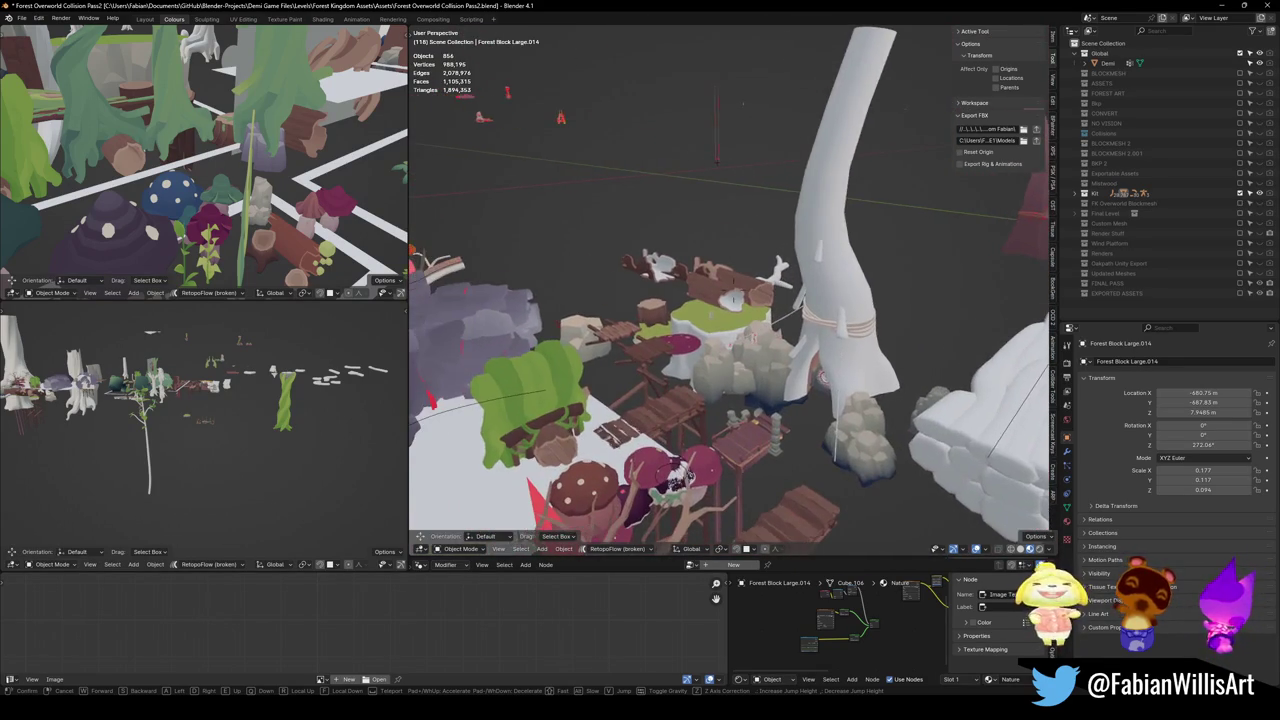
key("w")
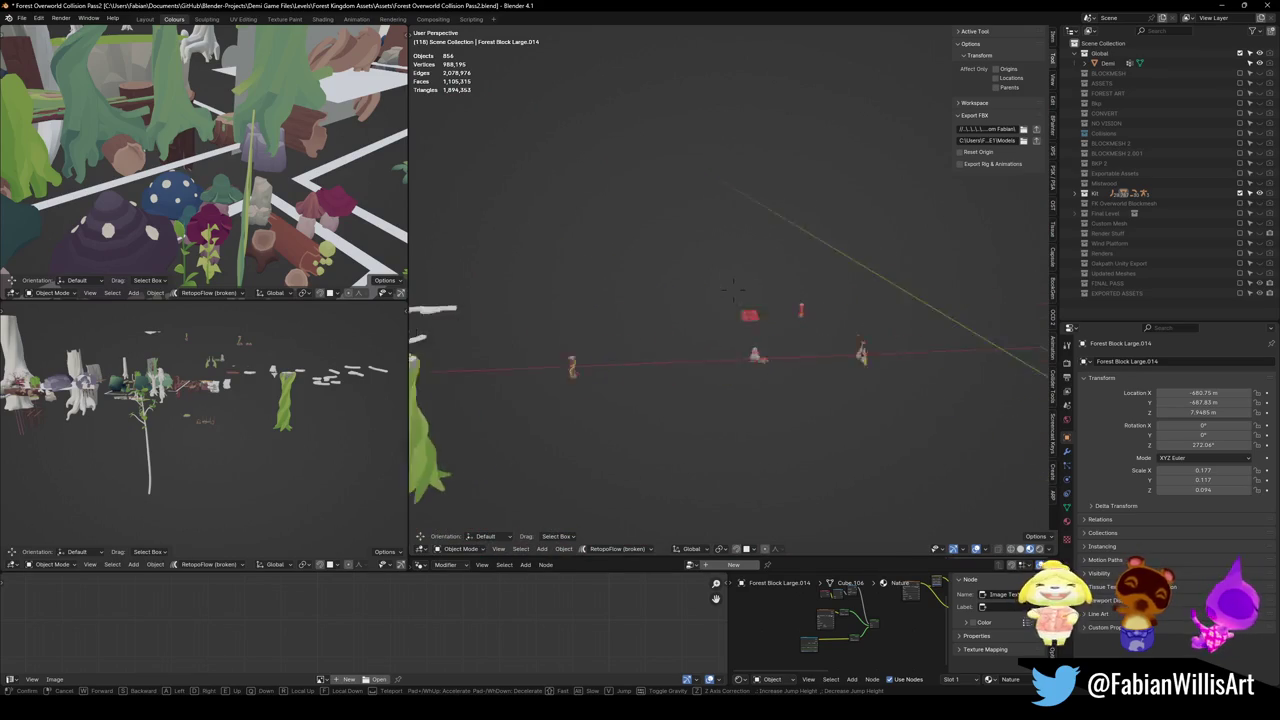
key("s")
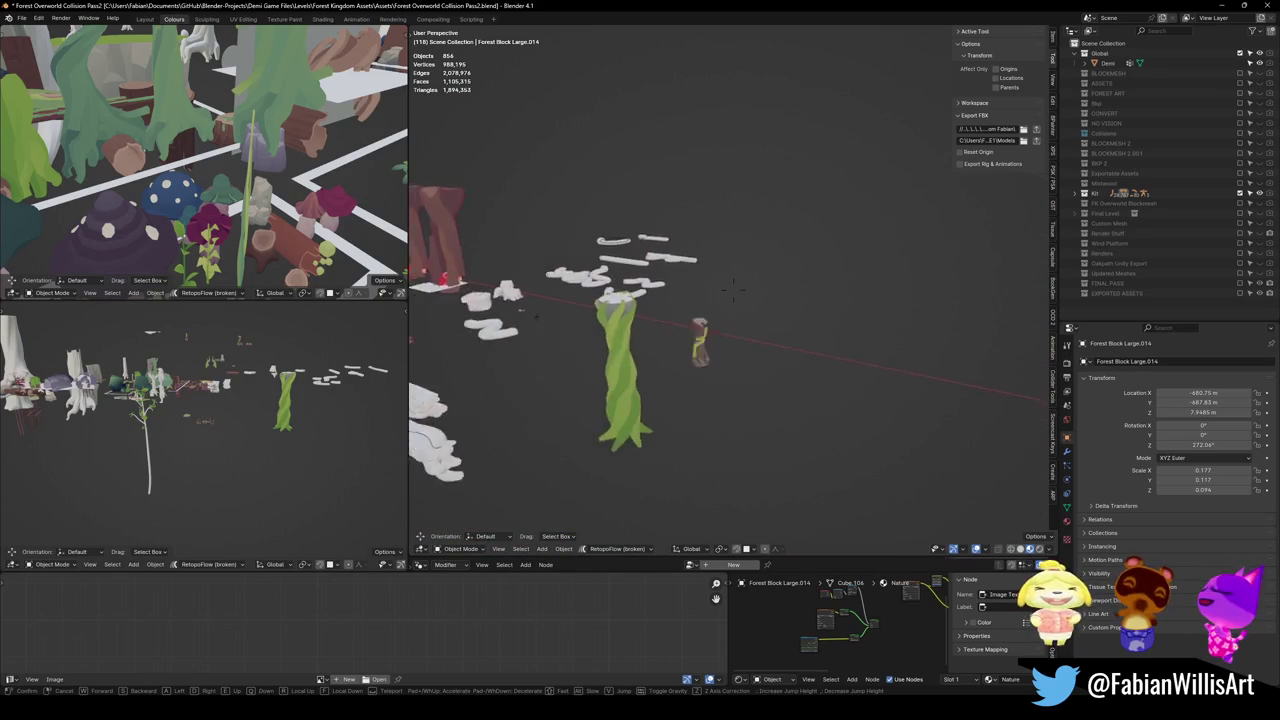
key("w")
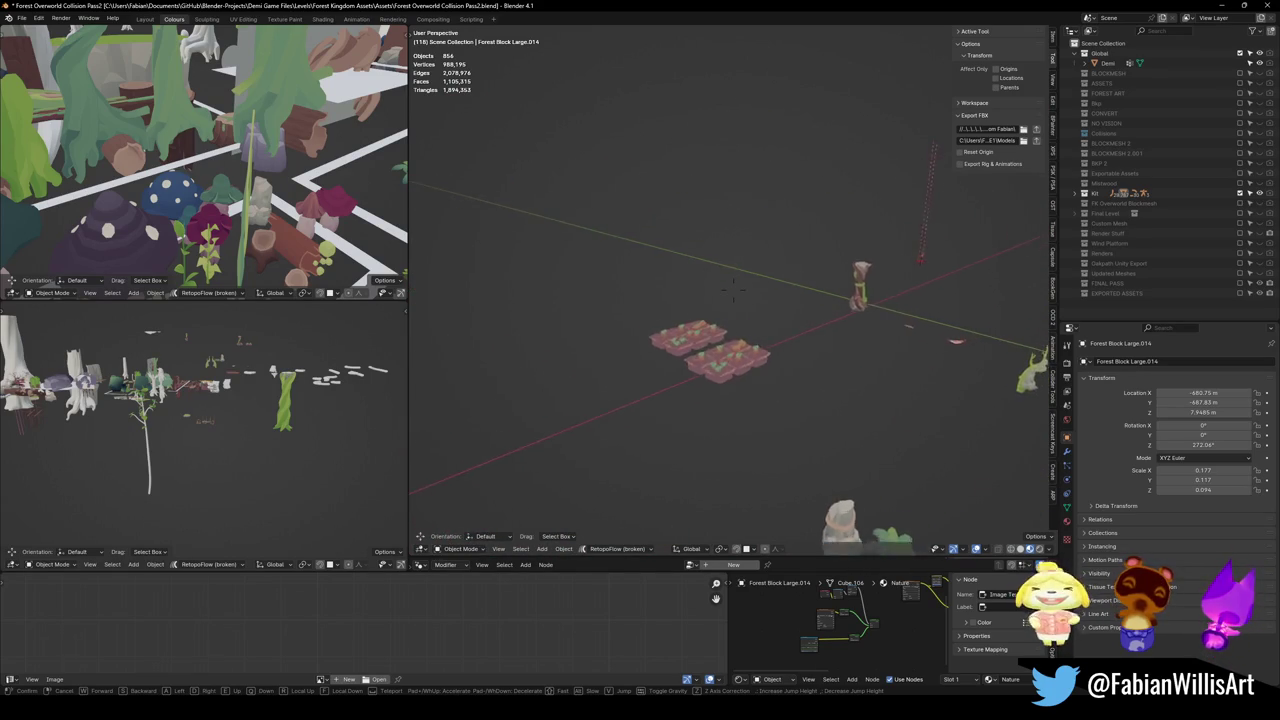
key("Return")
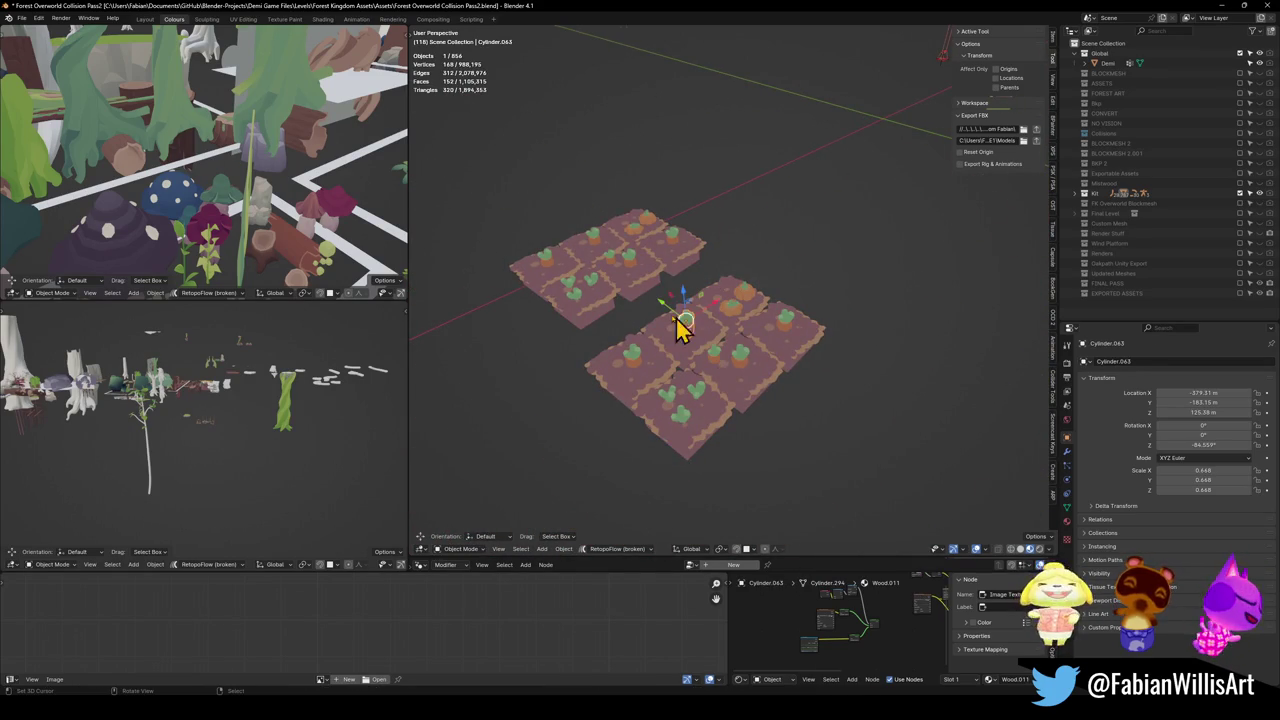
Step: Circle-select the garden plots, briefly entering and leaving Edit Mode
left_click(627, 284)
scroll(737, 271, "up", 5)
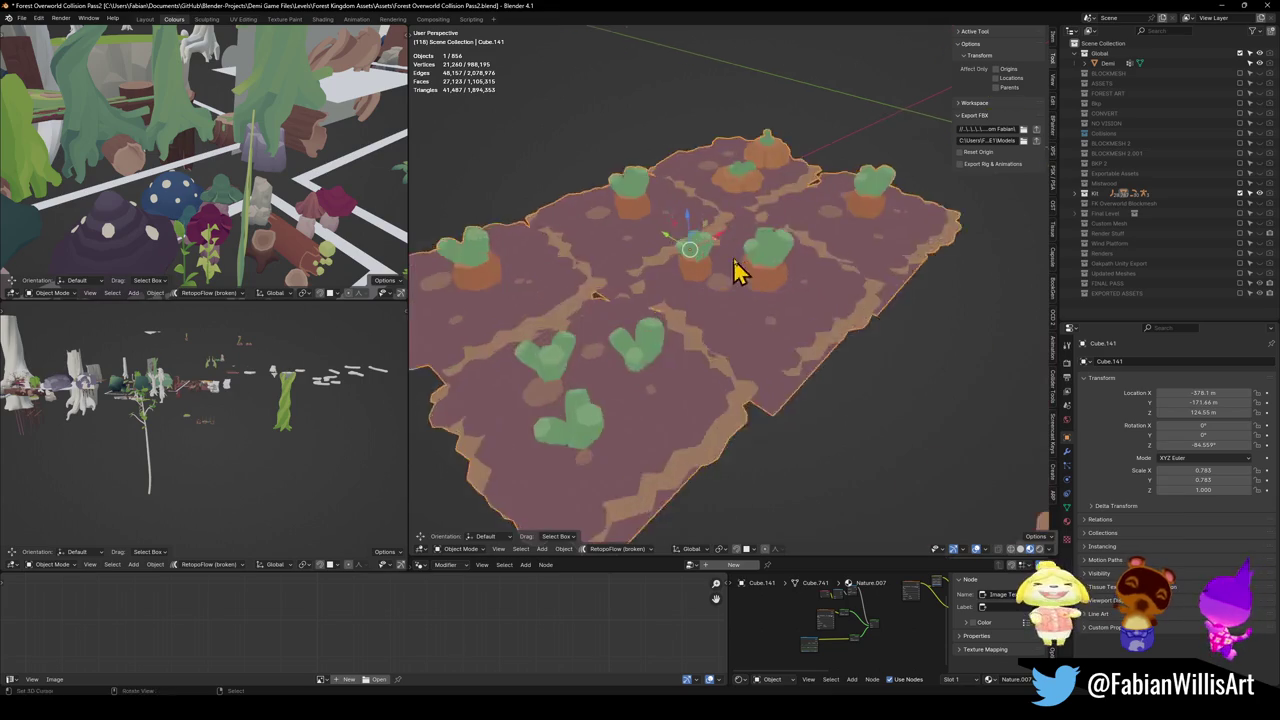
scroll(720, 294, "down", 6)
key("alt+a")
key("c")
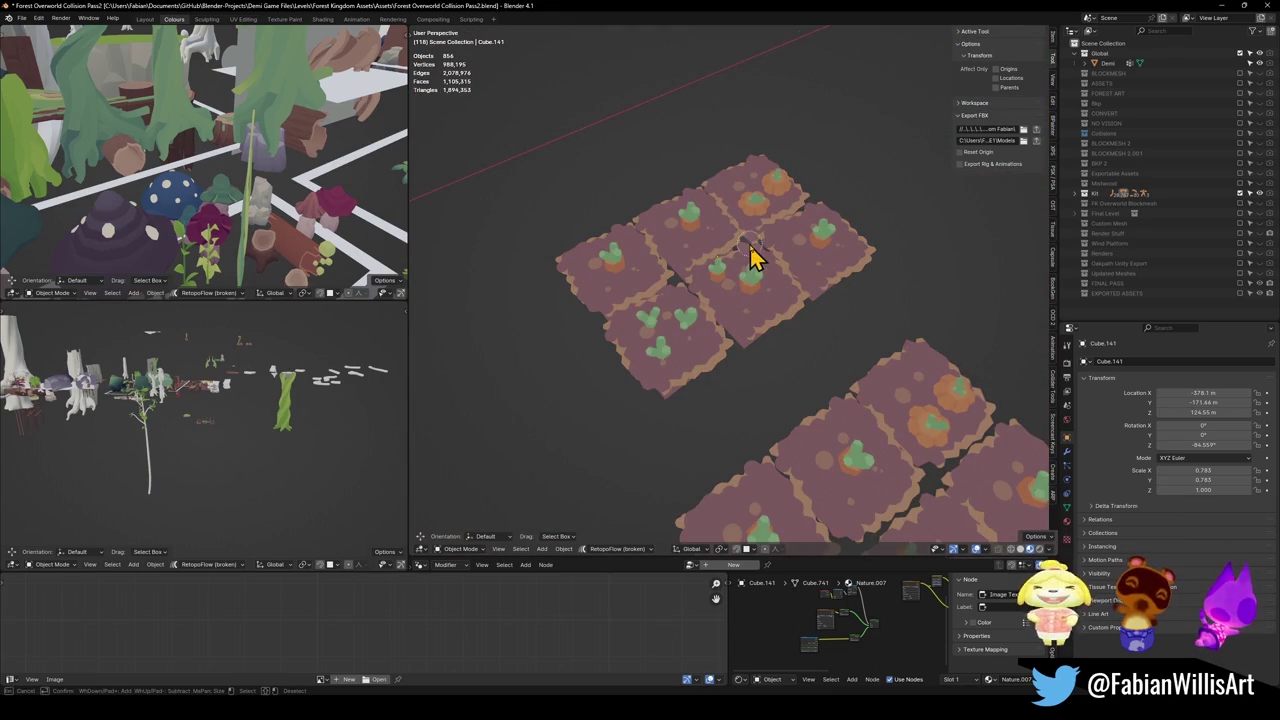
mouse_move(730, 285)
left_mouse_down()
mouse_move(677, 280)
mouse_move(774, 243)
left_mouse_up()
right_click(720, 294)
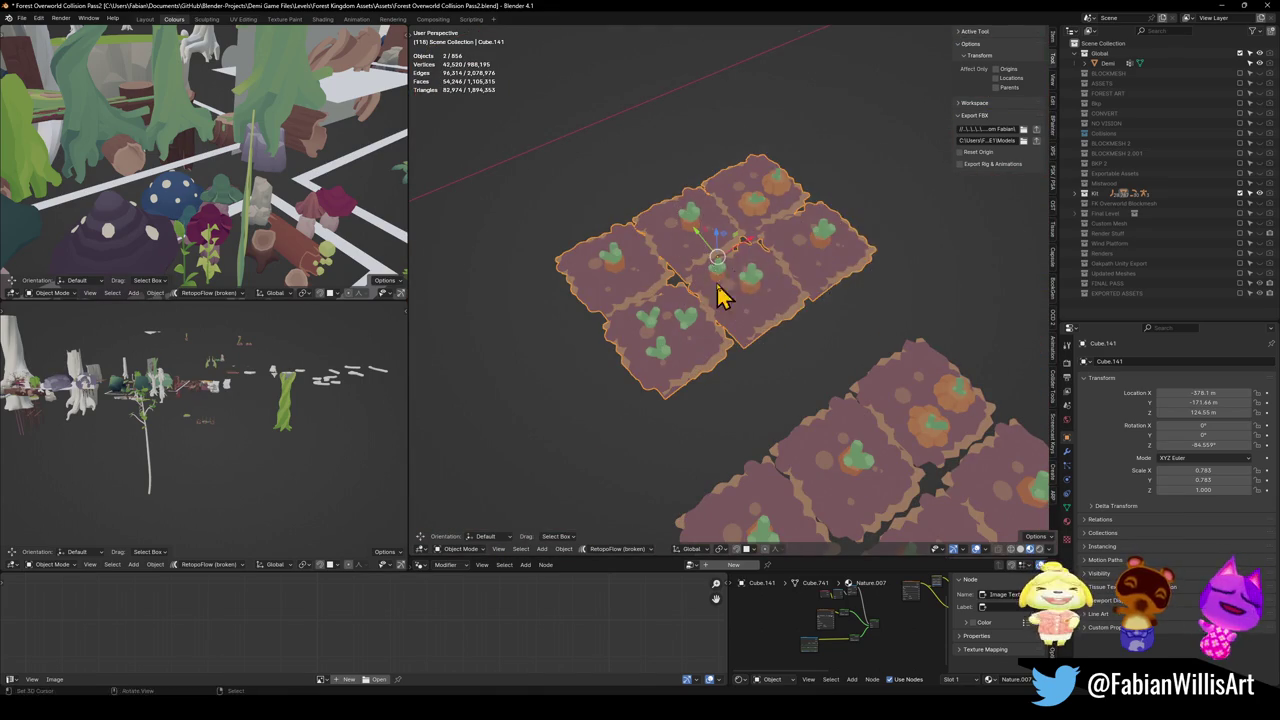
key("Tab")
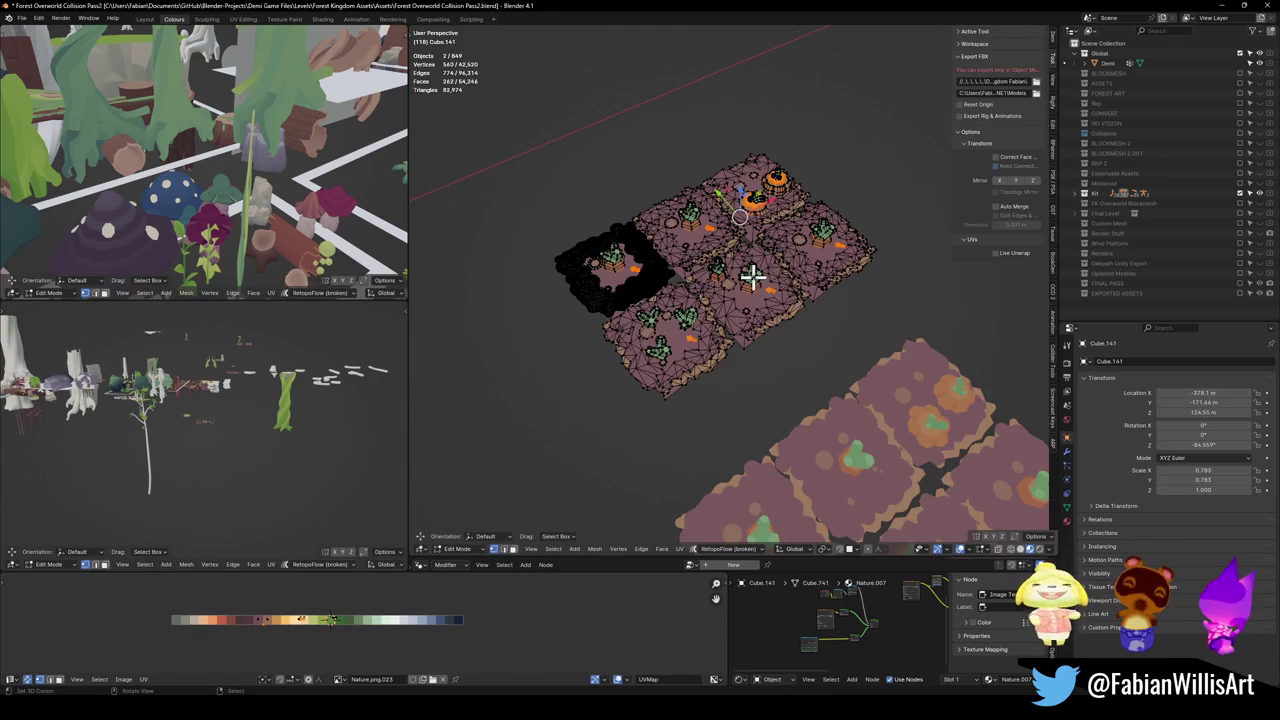
key("Tab")
Step: Duplicate the plots into a grid, try joining them with Ctrl+J, then undo the join
key("shift+d")
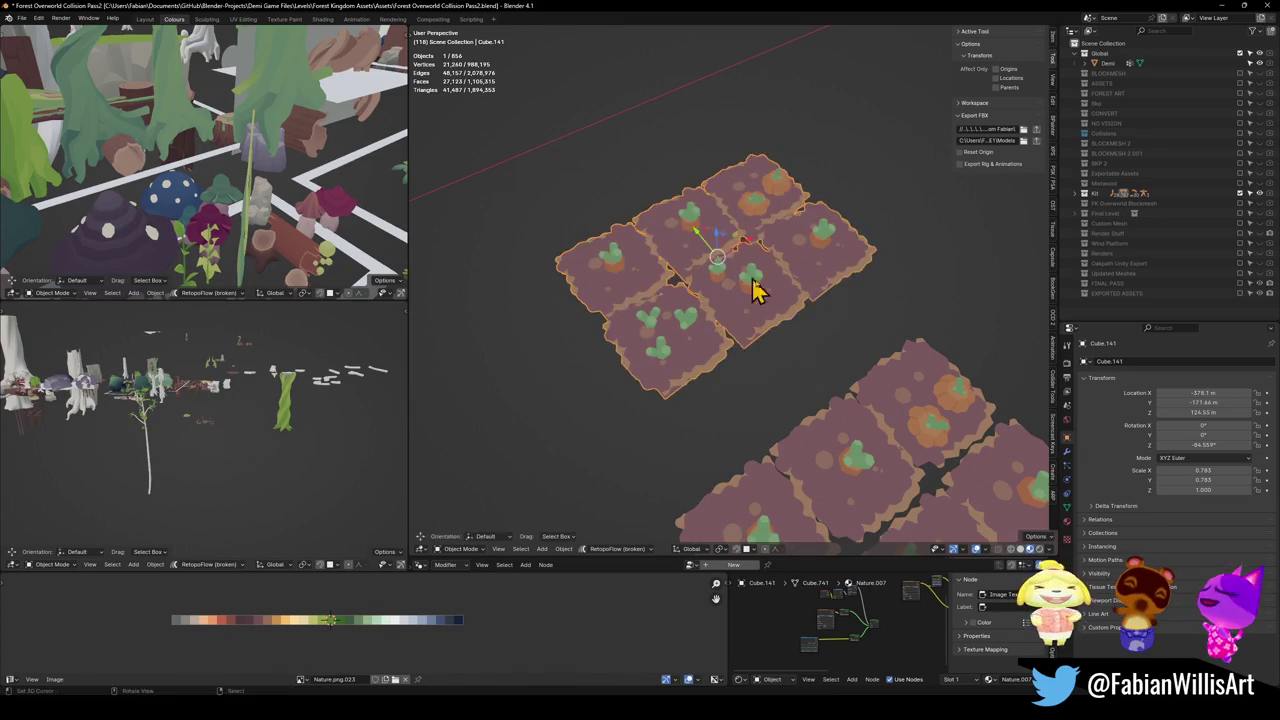
left_click(665, 285)
key("ctrl+j")
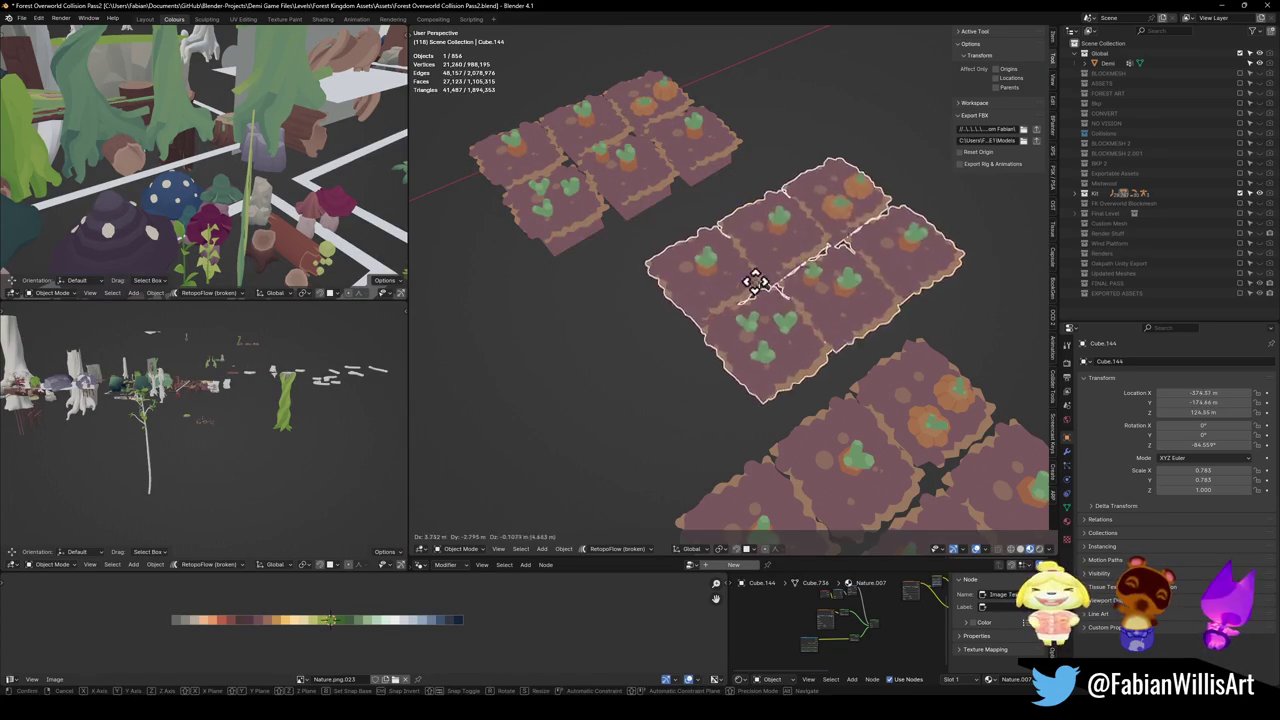
key("Tab")
scroll(808, 271, "up", 3)
key("ctrl+z")
key("ctrl+z")
scroll(808, 283, "down", 3)
scroll(765, 280, "down", 3)
Step: Move the four-plot group Cube.141 aside, copy it, and switch to the Glintleaf Village Kit2 scene
left_click(686, 229)
key("g")
left_click(646, 230)
scroll(757, 257, "up", 5)
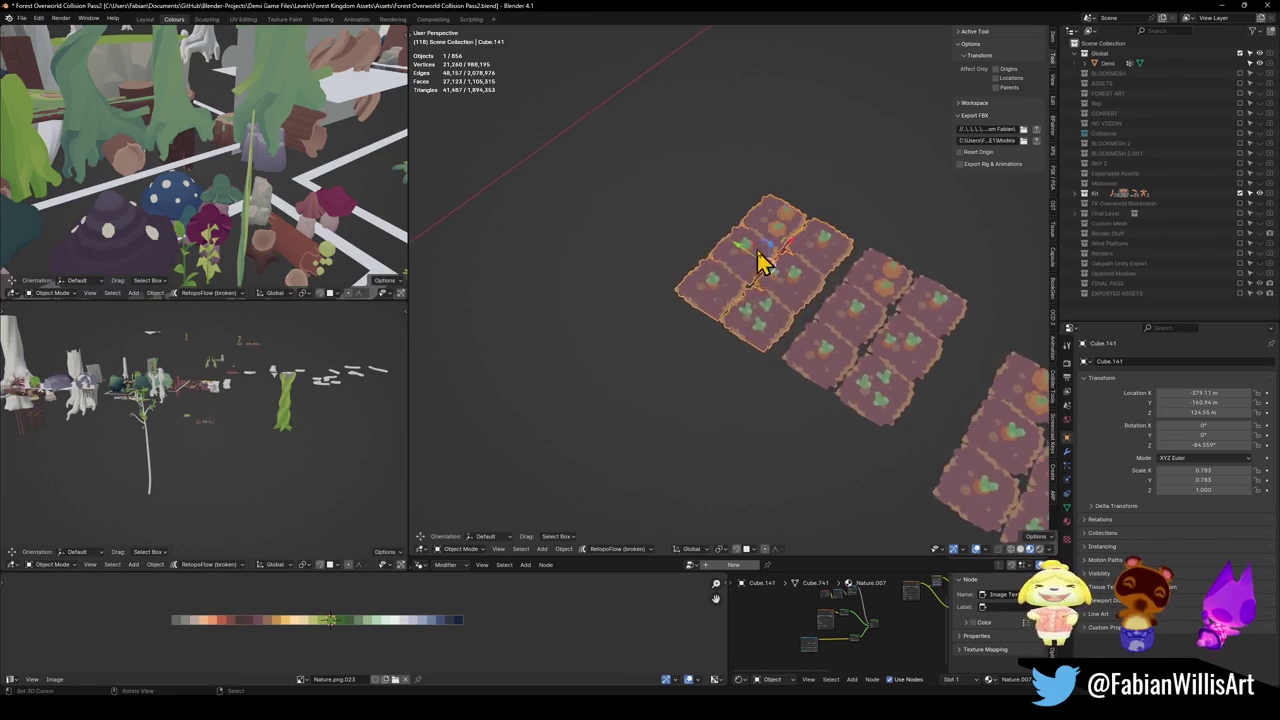
key("ctrl+c")
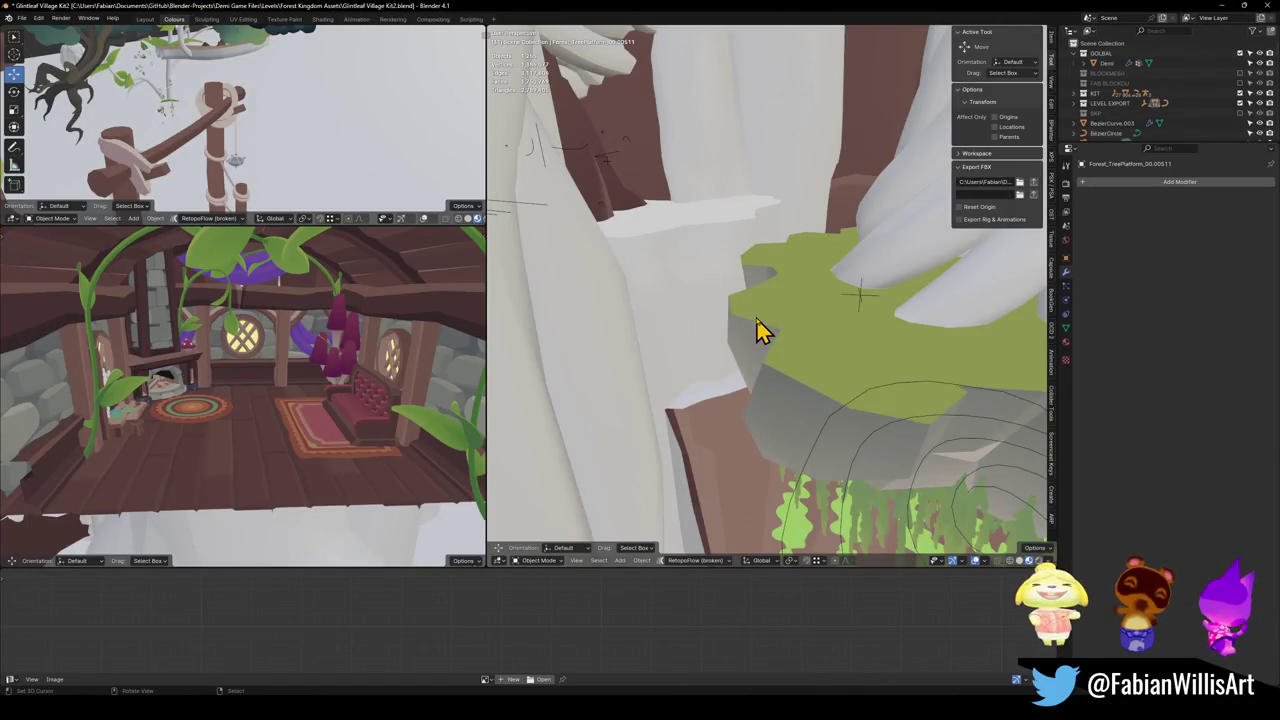
left_click(757, 329)
key("shift+grave")
Step: Walk-fly down to the lower brown platform beside the cloud
key("s")
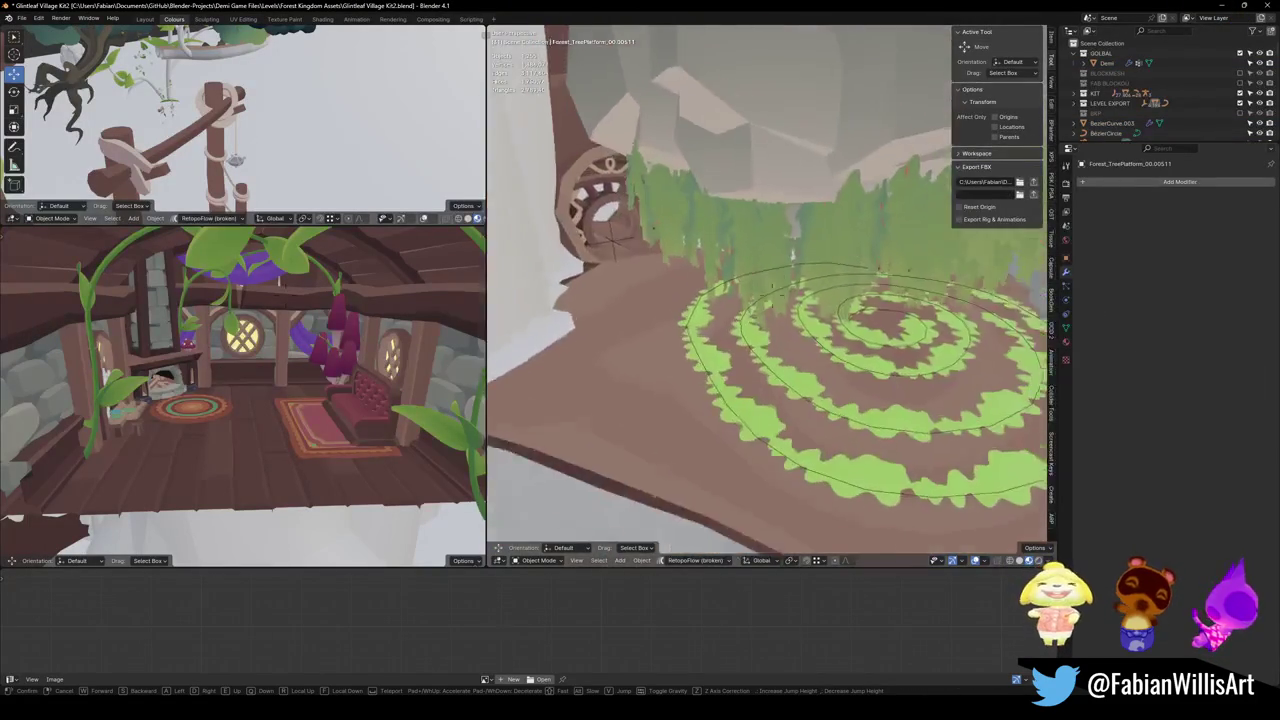
key("w")
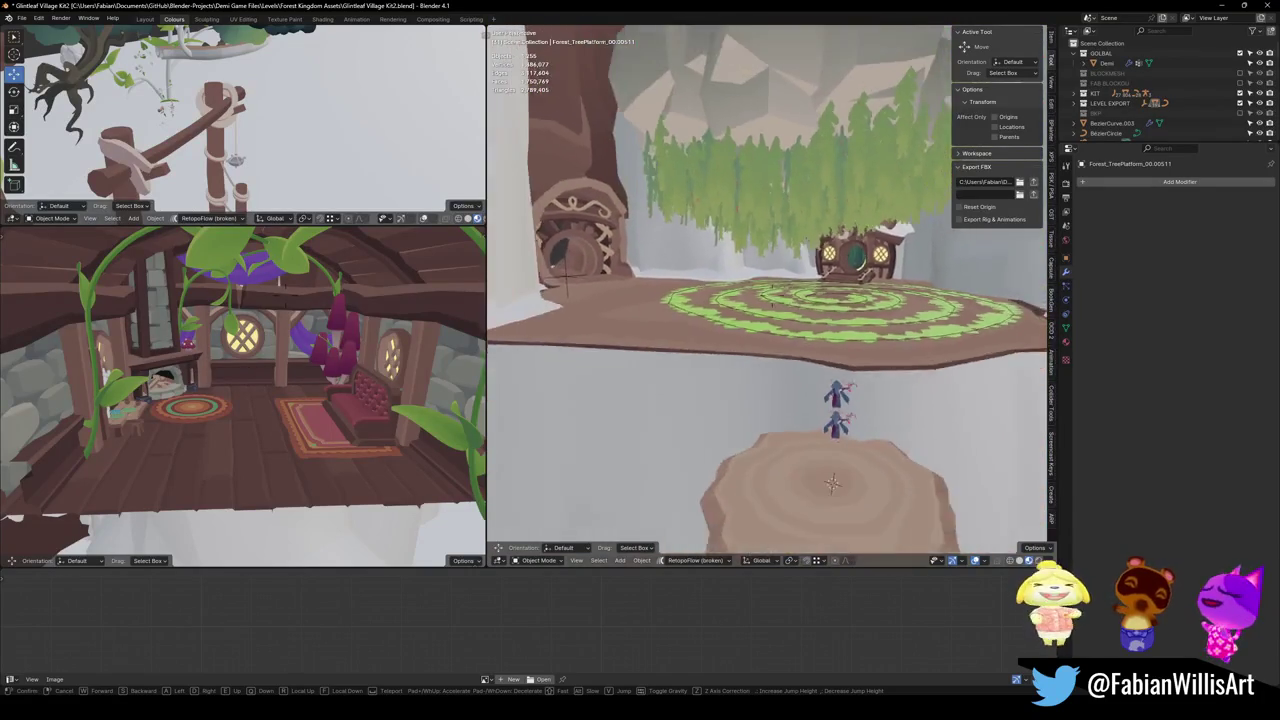
key("w")
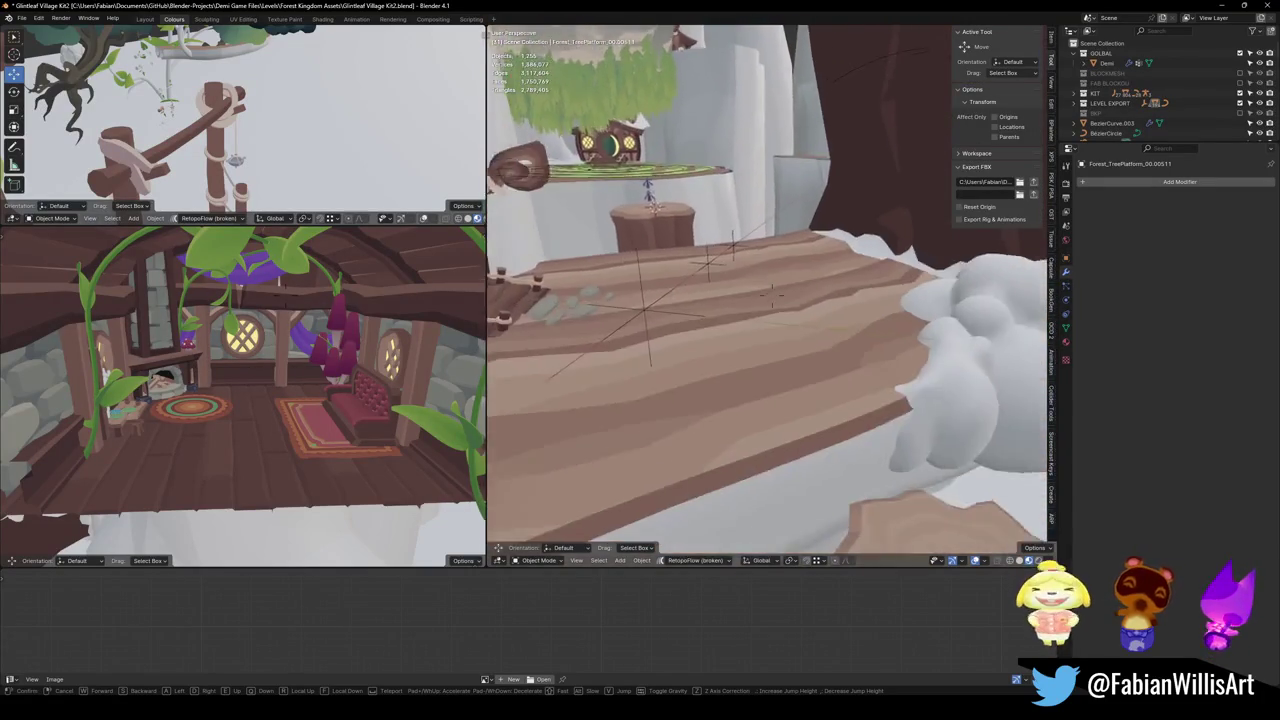
key("w")
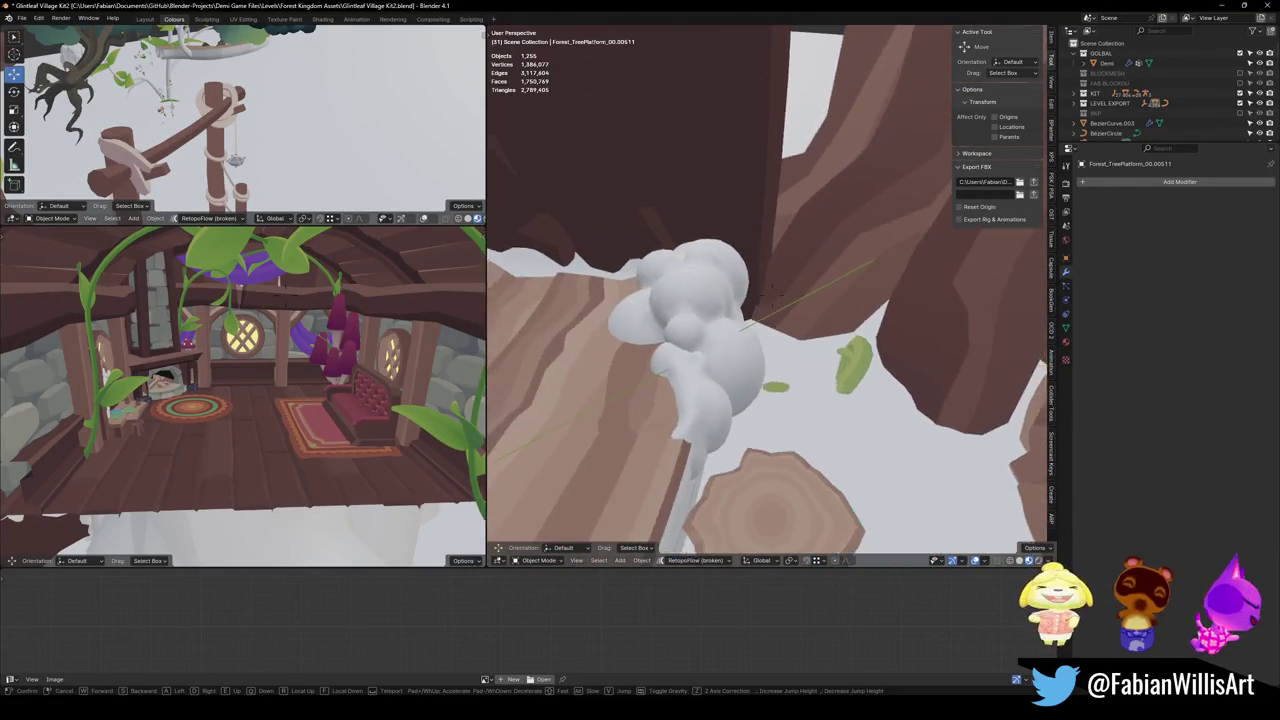
left_click(757, 340)
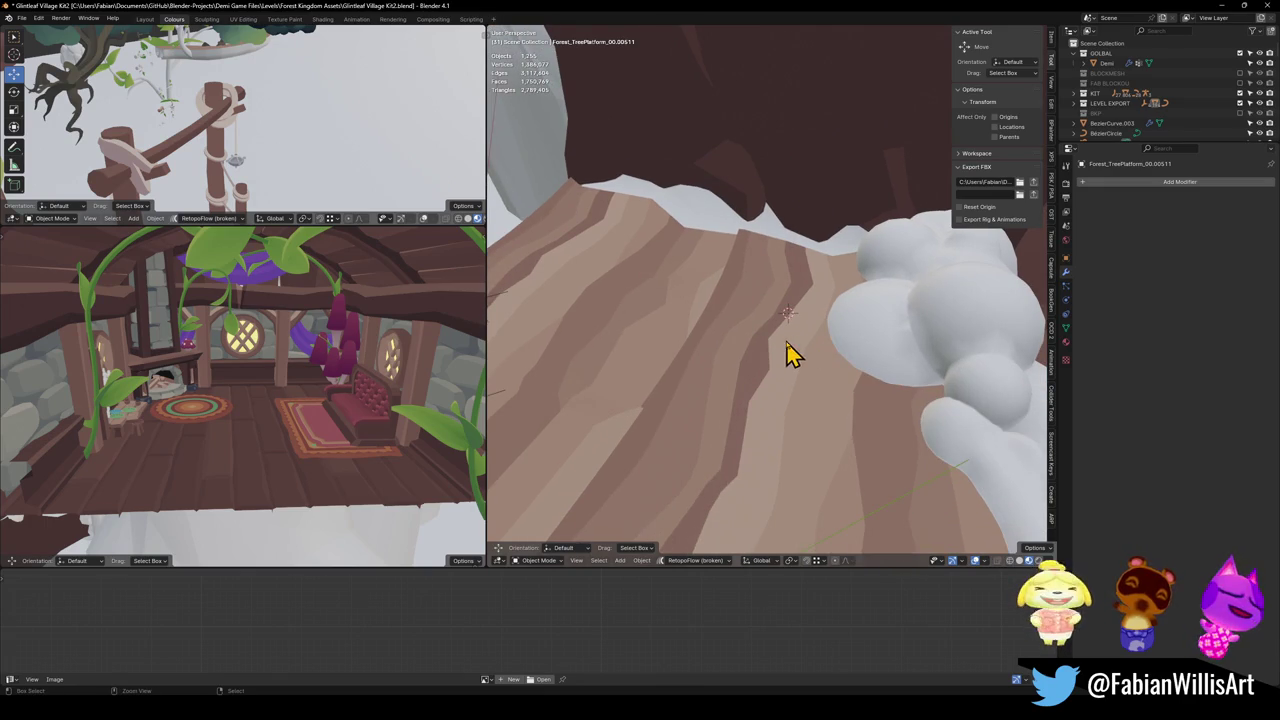
Step: Paste the garden plots, snap them to the 3D cursor, rotate around Z and set them on the platform
key("ctrl+v")
key("shift+s")
key("r")
key("z")
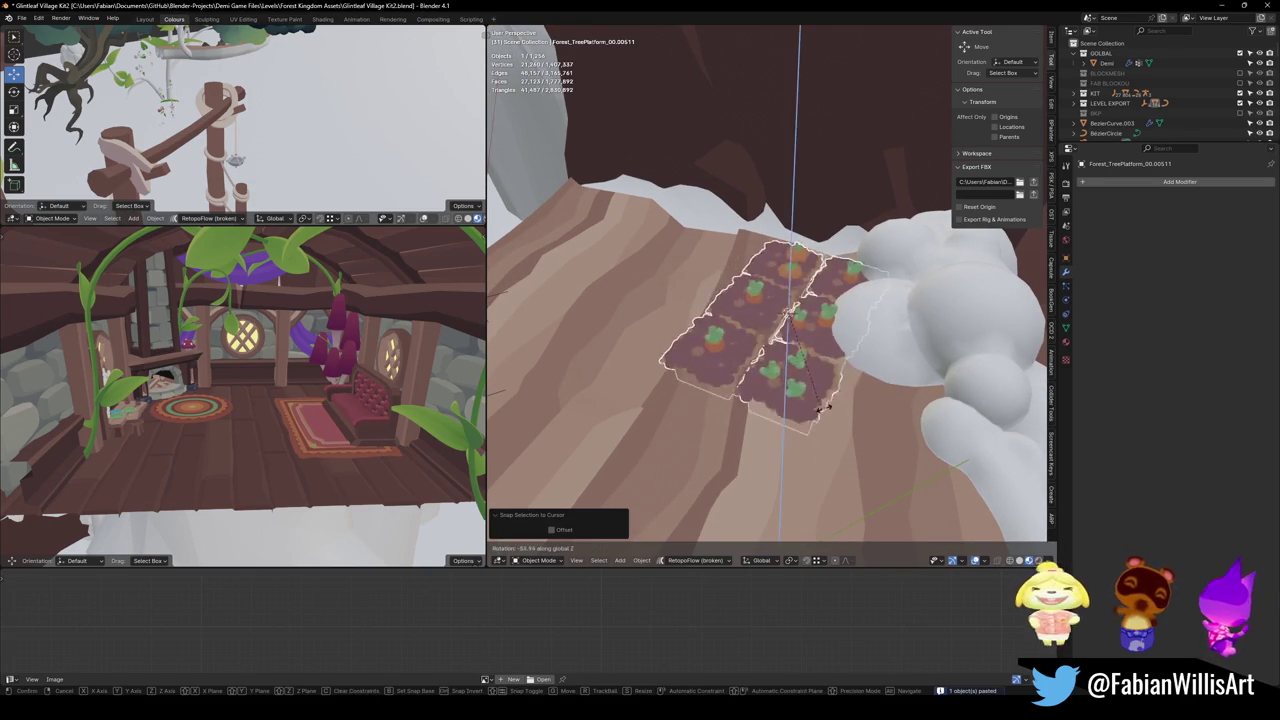
left_click(848, 409)
key("g")
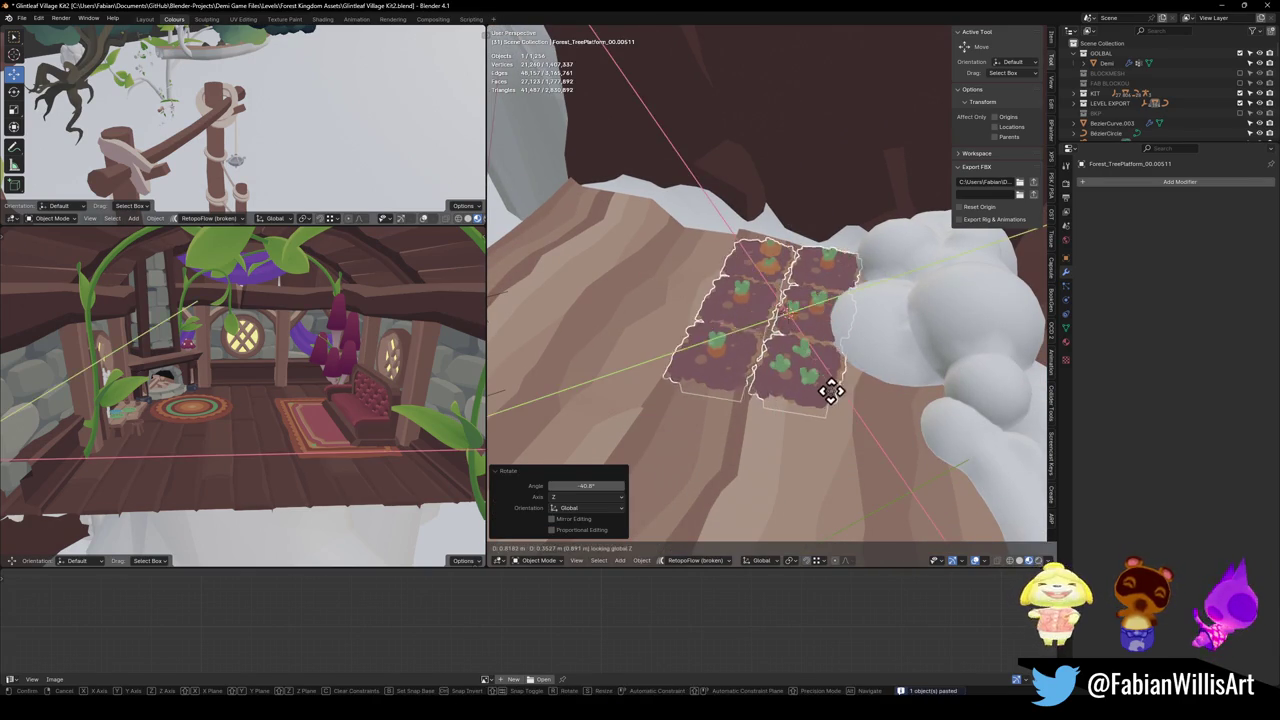
left_click(847, 395)
Step: Duplicate the plots horizontally beside the originals and turn the copy about 176° around Z
key("shift+d")
key("shift+z")
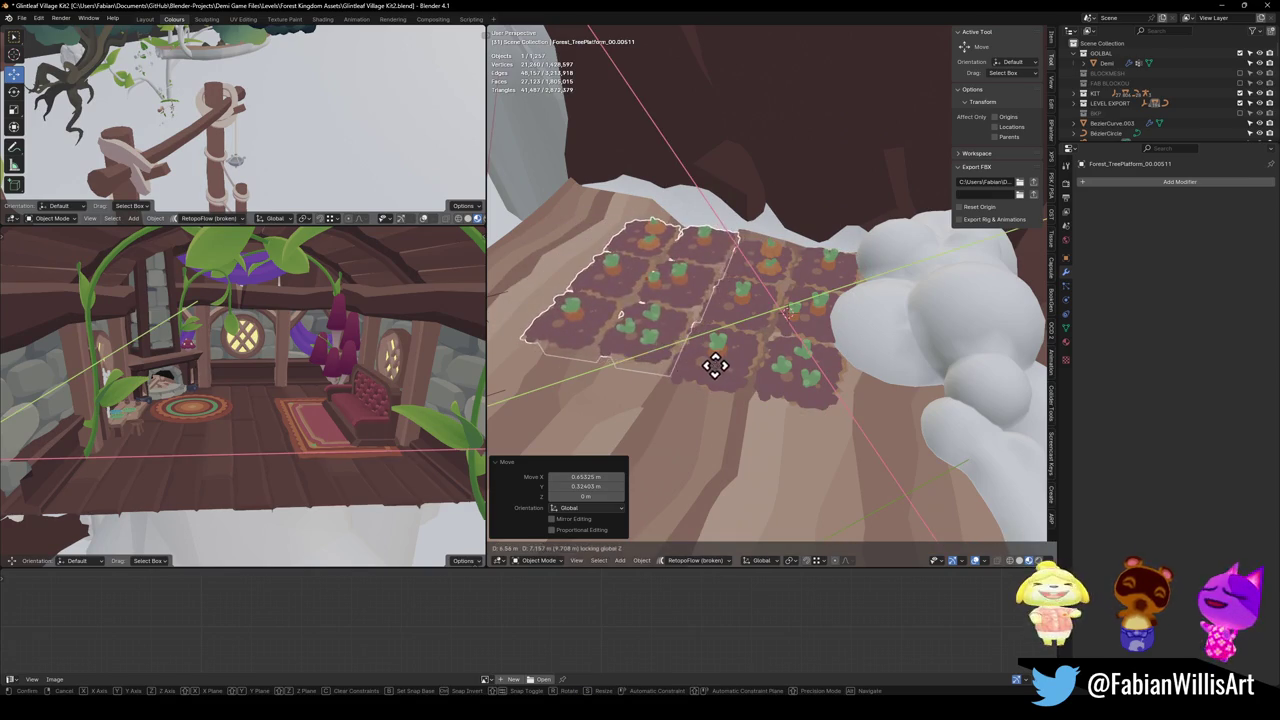
left_click(710, 368)
key("r")
key("z")
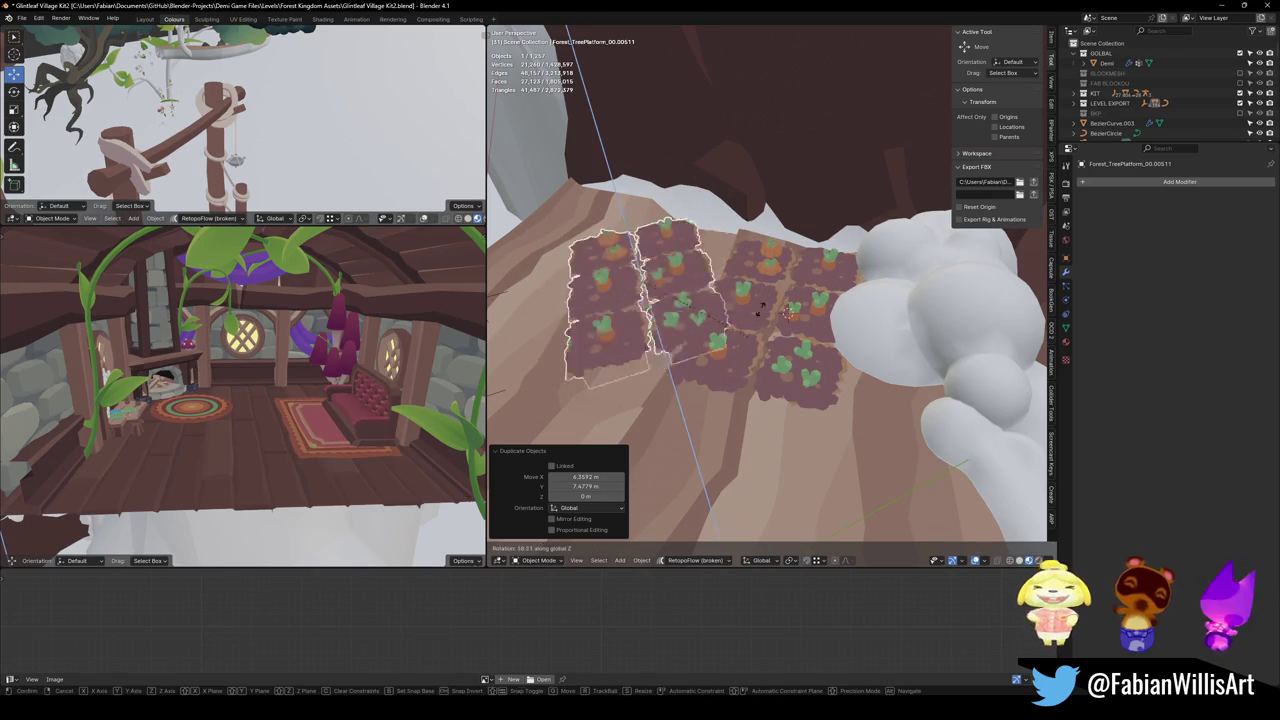
left_click(601, 193)
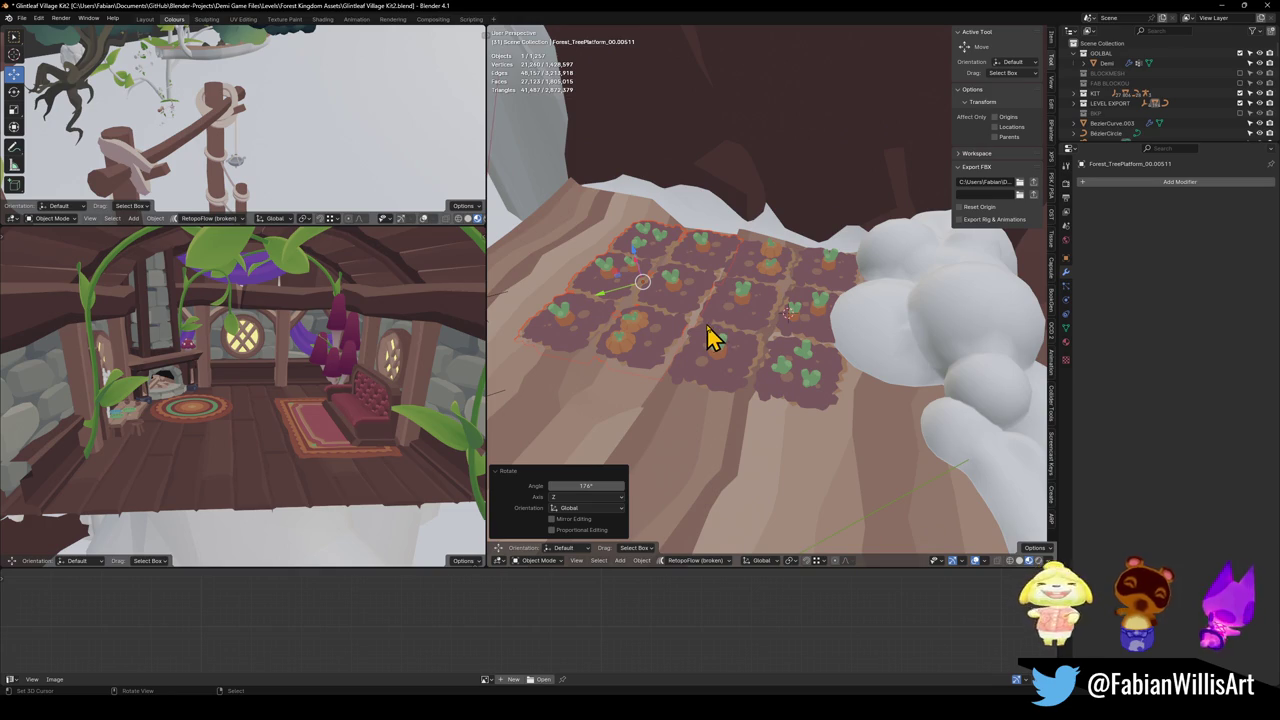
left_click(771, 314)
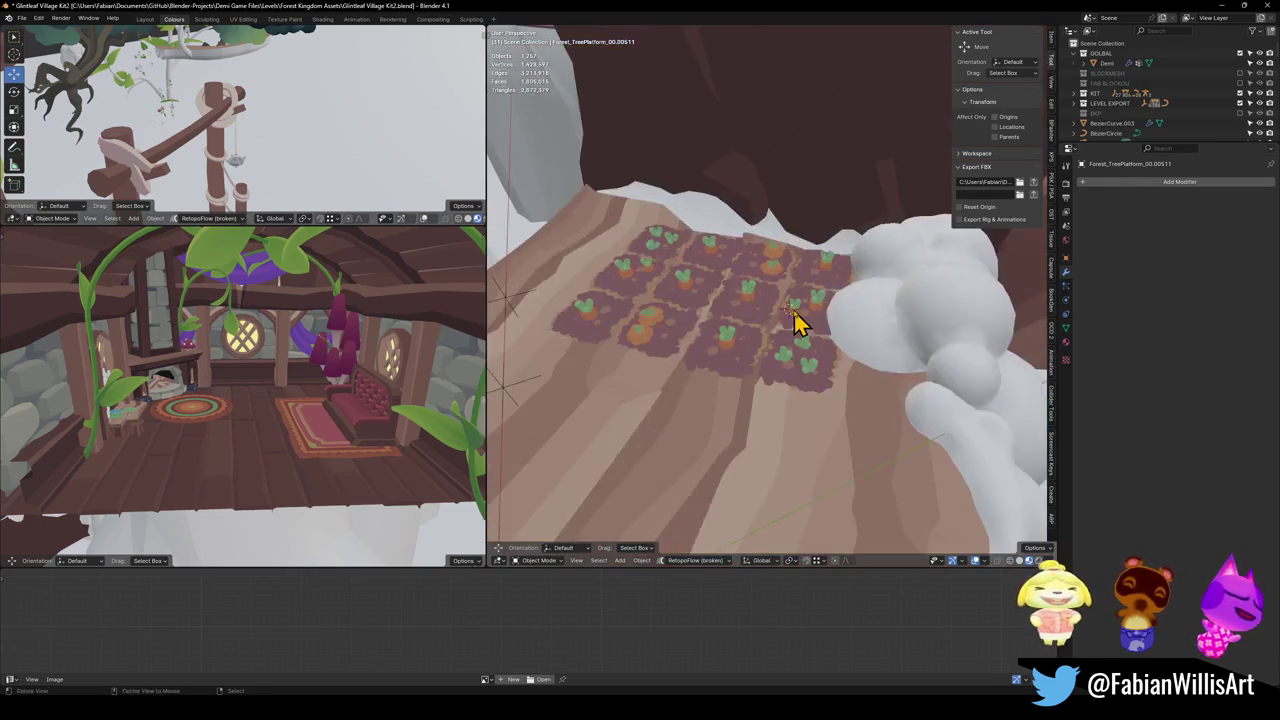
mouse_move(795, 320)
left_mouse_down()
mouse_move(737, 297)
mouse_move(686, 334)
mouse_move(809, 274)
left_mouse_up()
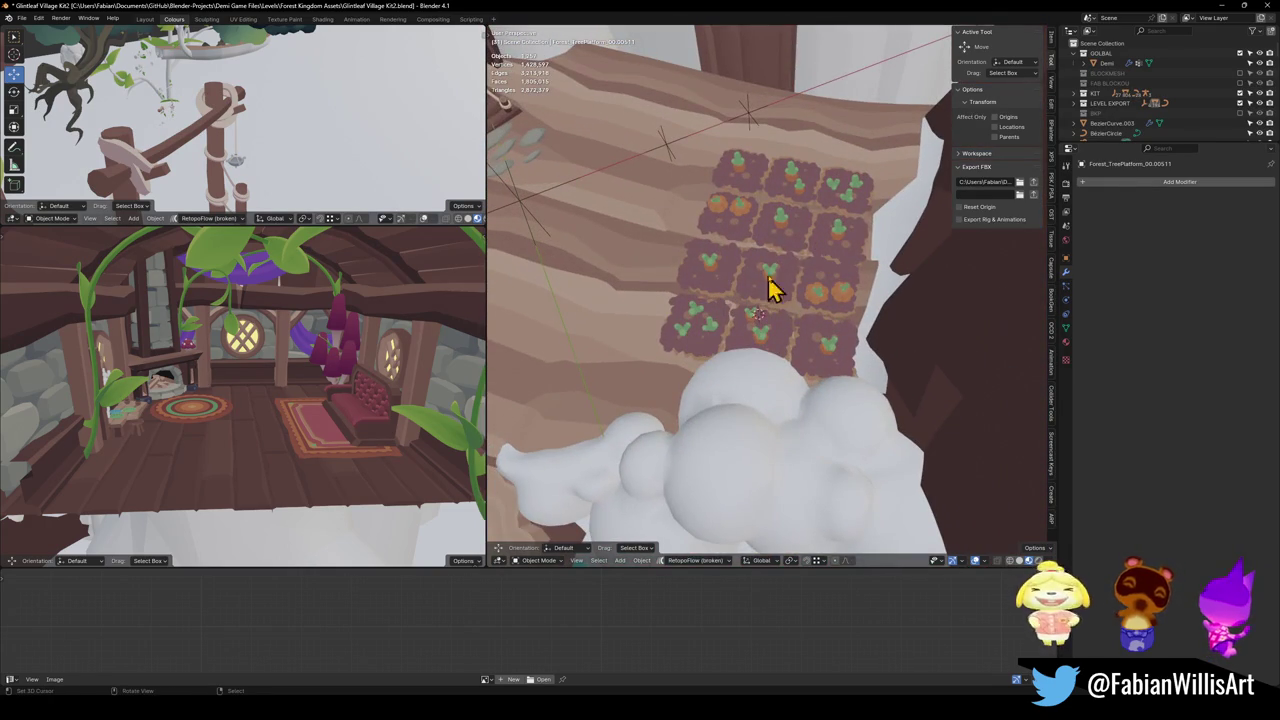
left_click(846, 306)
Step: Rotate Cube.400 around Z and slide it horizontally to line up with the planks
key("r")
key("z")
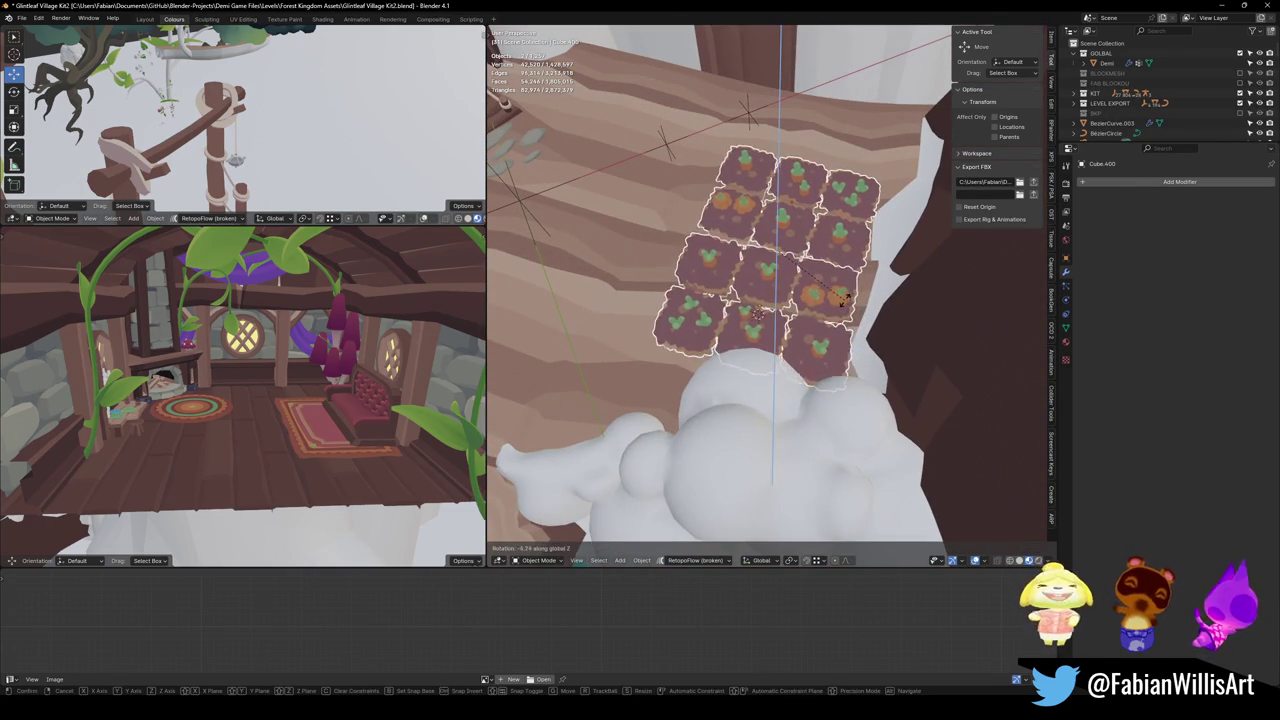
left_click(846, 306)
key("g")
key("shift+z")
mouse_move(855, 298)
left_mouse_down()
mouse_move(751, 294)
mouse_move(786, 283)
mouse_move(871, 297)
mouse_move(833, 290)
mouse_move(809, 346)
left_mouse_up()
key("r")
key("z")
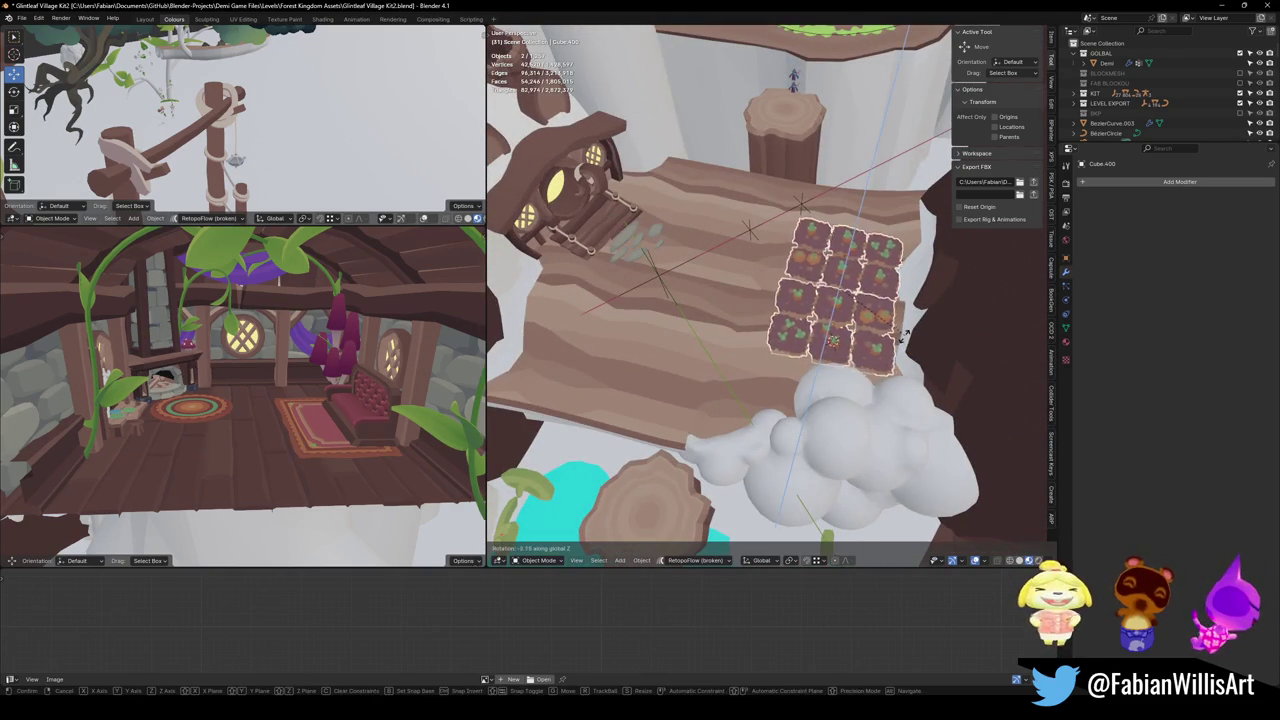
left_click(893, 340)
Step: Give the garden plots a final 1.58° turn around Z
mouse_move(893, 340)
left_mouse_down()
mouse_move(843, 334)
mouse_move(871, 289)
mouse_move(849, 294)
mouse_move(837, 349)
mouse_move(889, 374)
left_mouse_up()
left_click(893, 380)
key("r")
key("z")
left_click(905, 405)
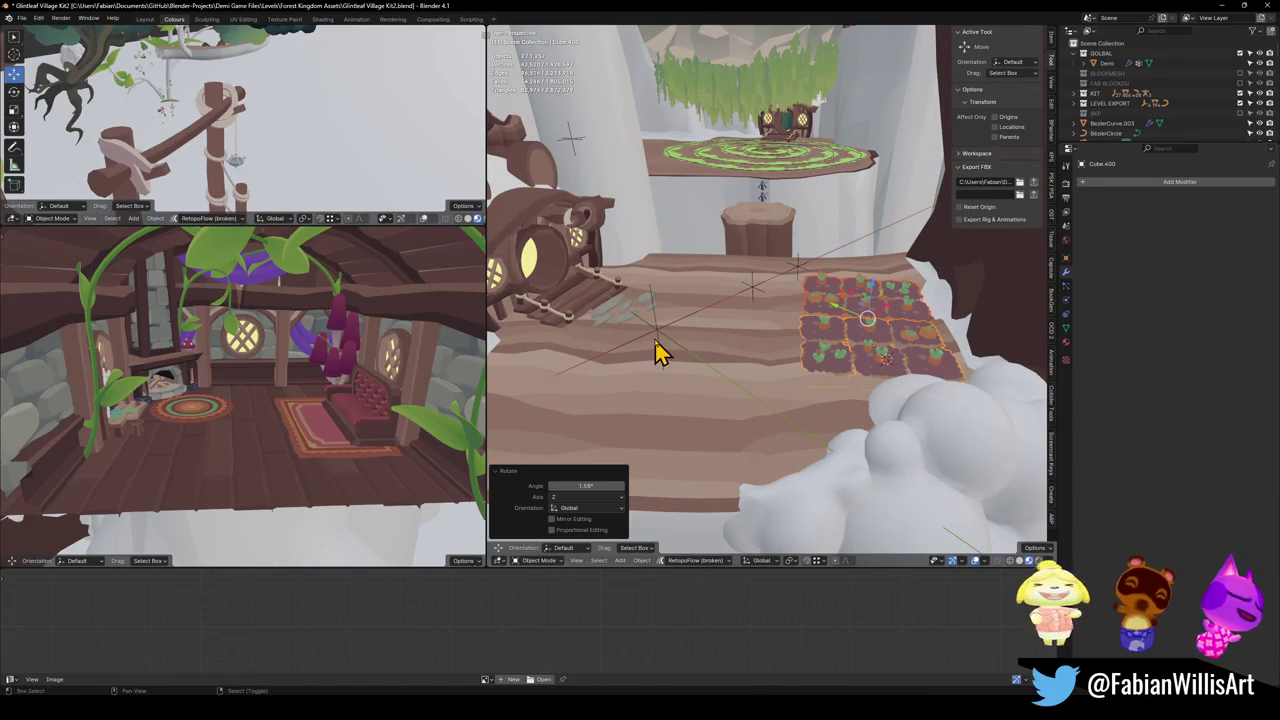
Step: Parent the garden plots to the MESH village object
left_click(661, 348)
left_click(761, 307)
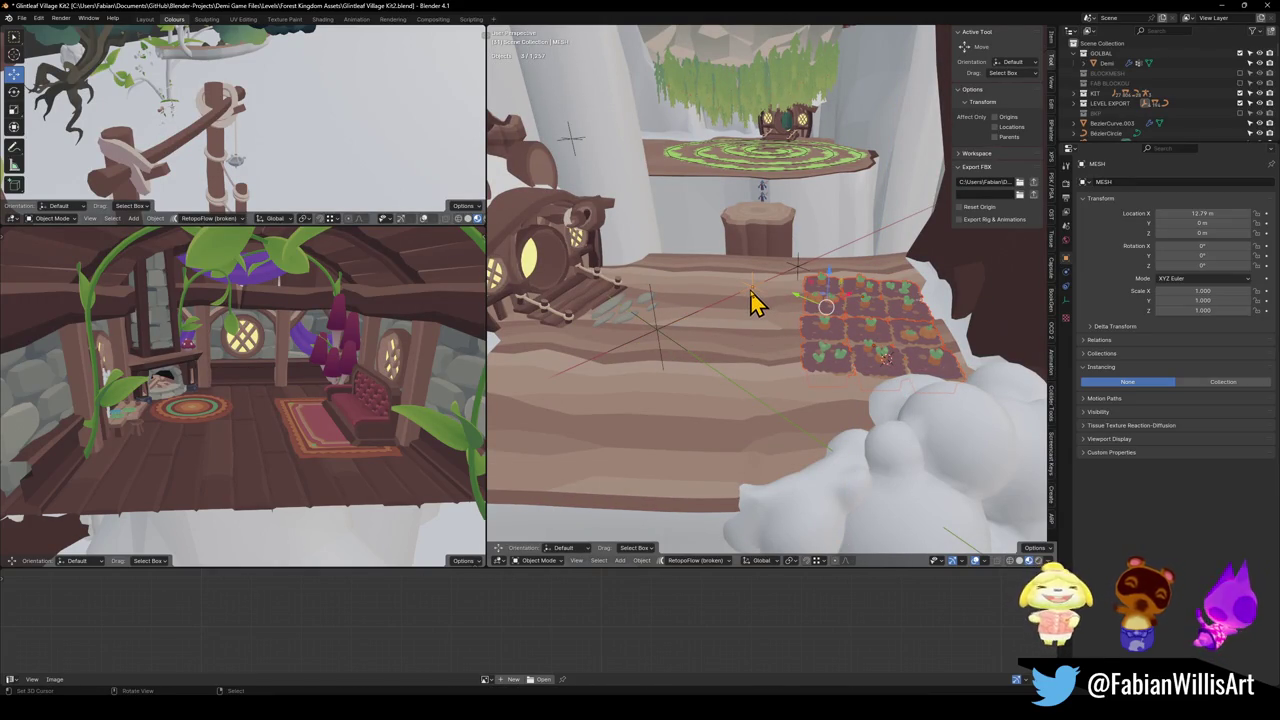
key("ctrl+p")
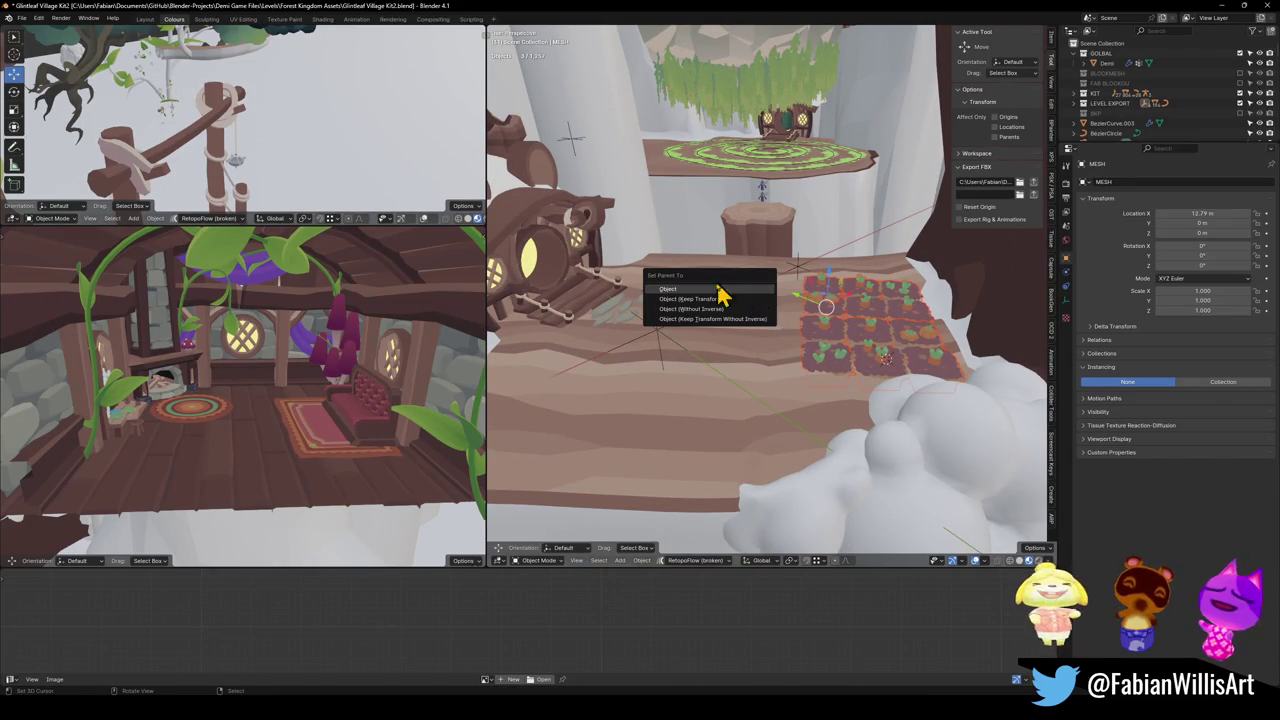
left_click(714, 312)
left_click(832, 302)
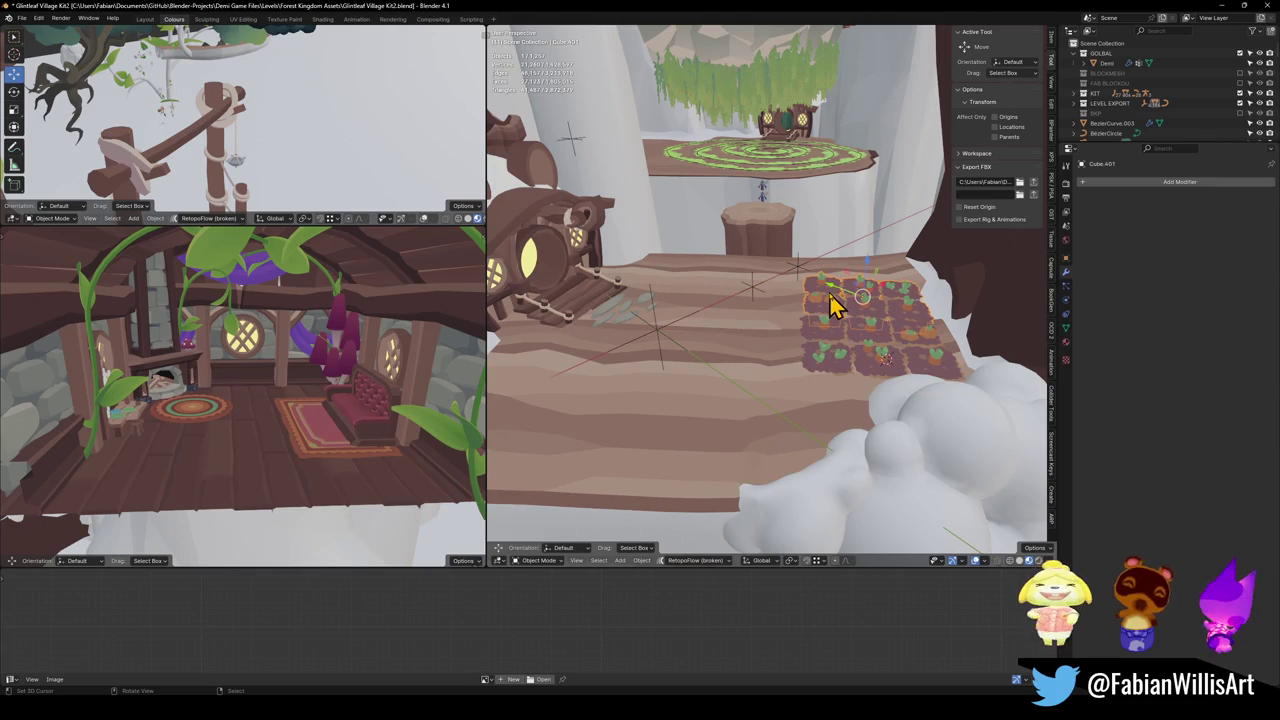
Step: Assign the Wood material to Cube.401's second material slot
left_click(1066, 359)
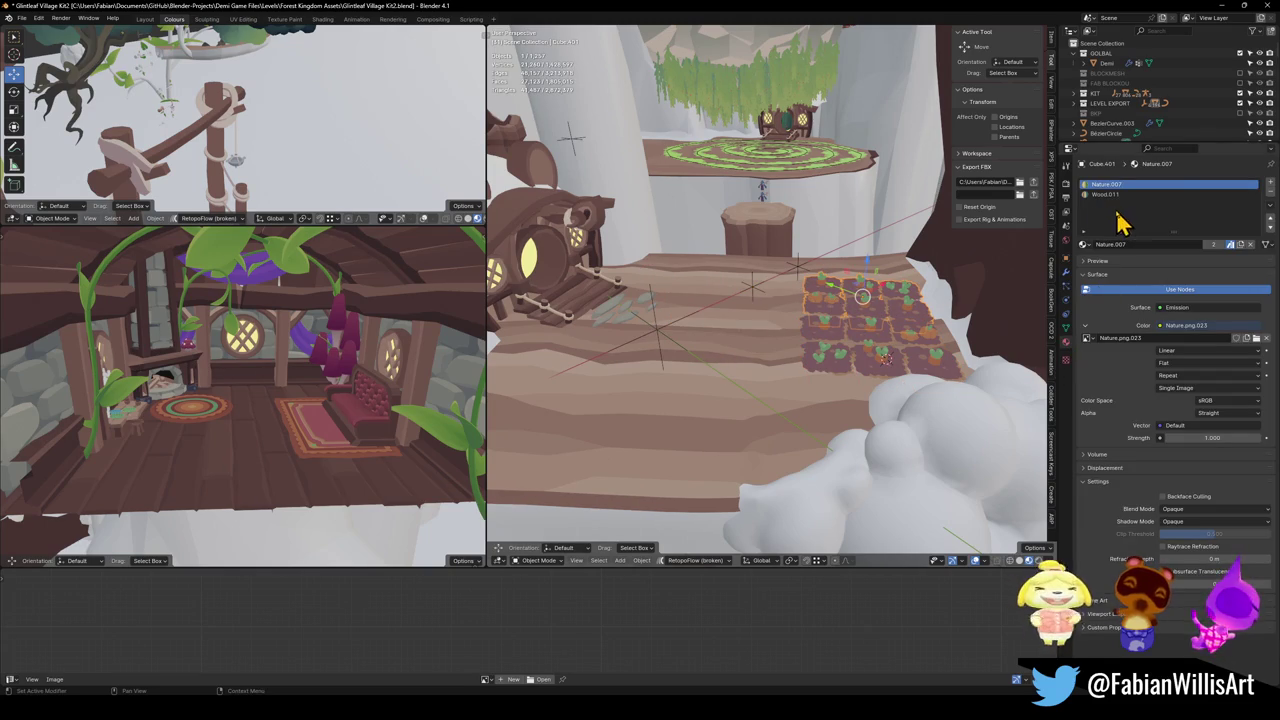
left_click(580, 262)
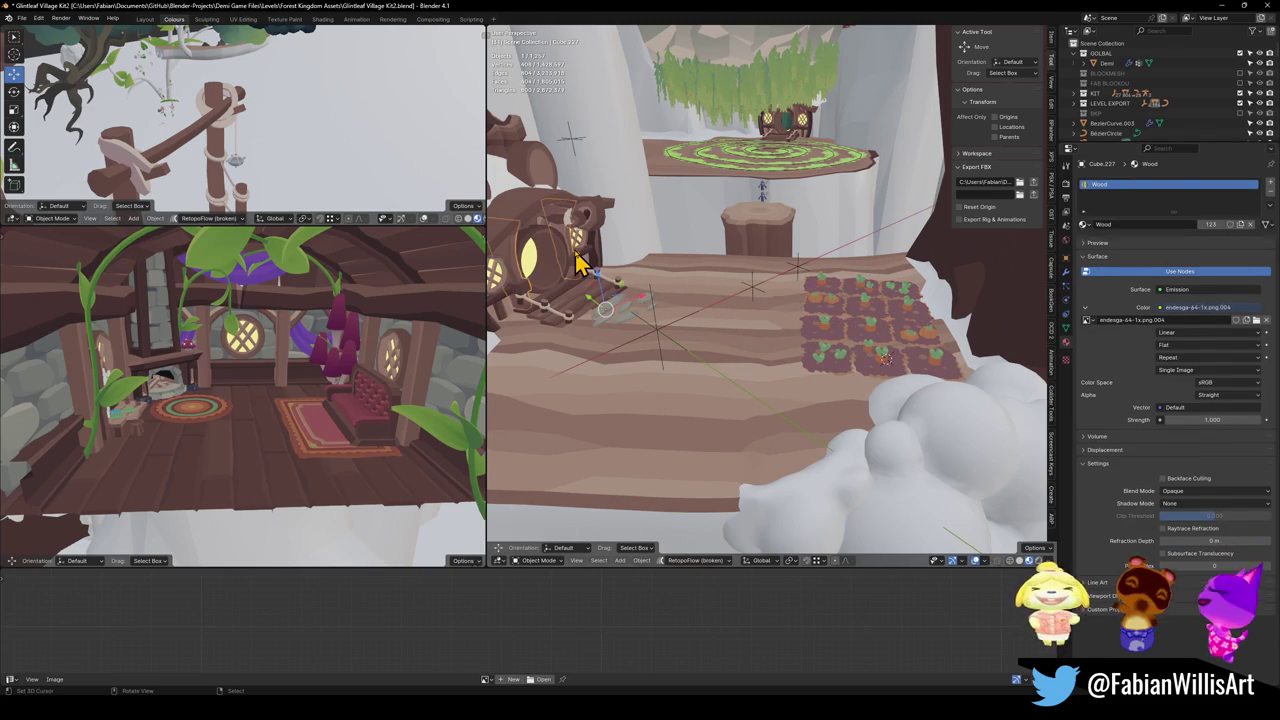
left_click(822, 295)
left_click(1085, 244)
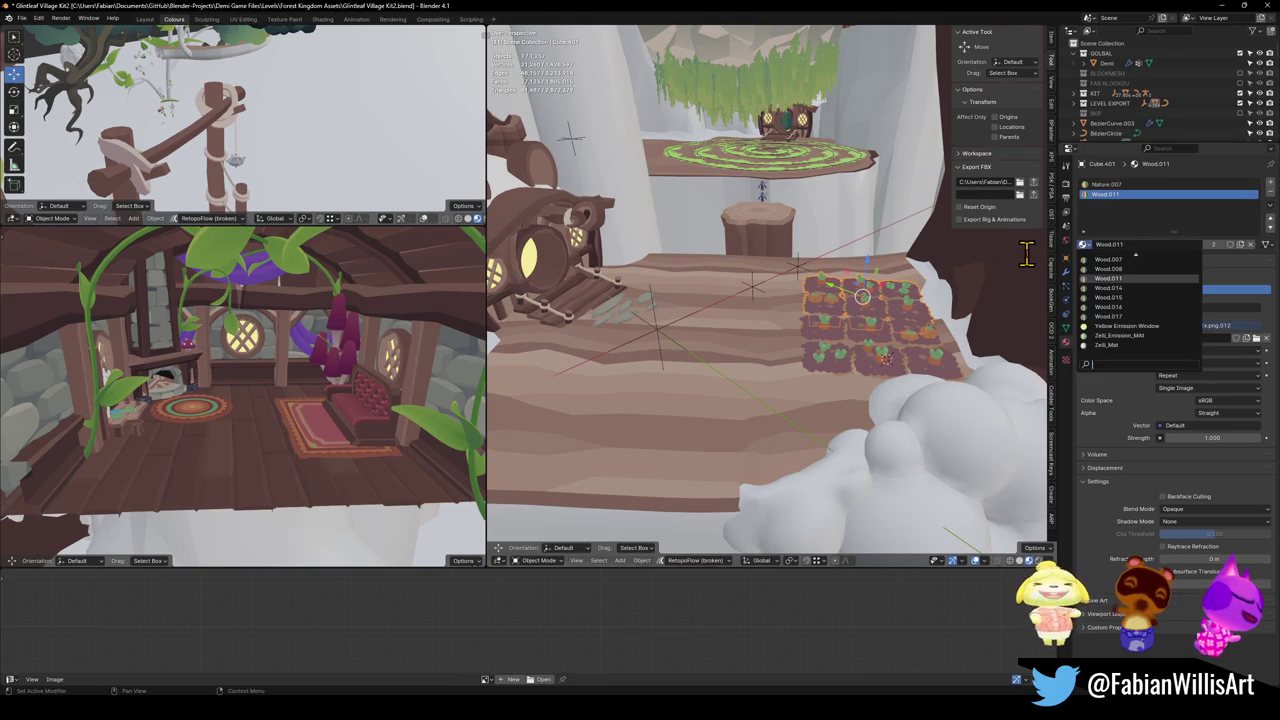
type("wood")
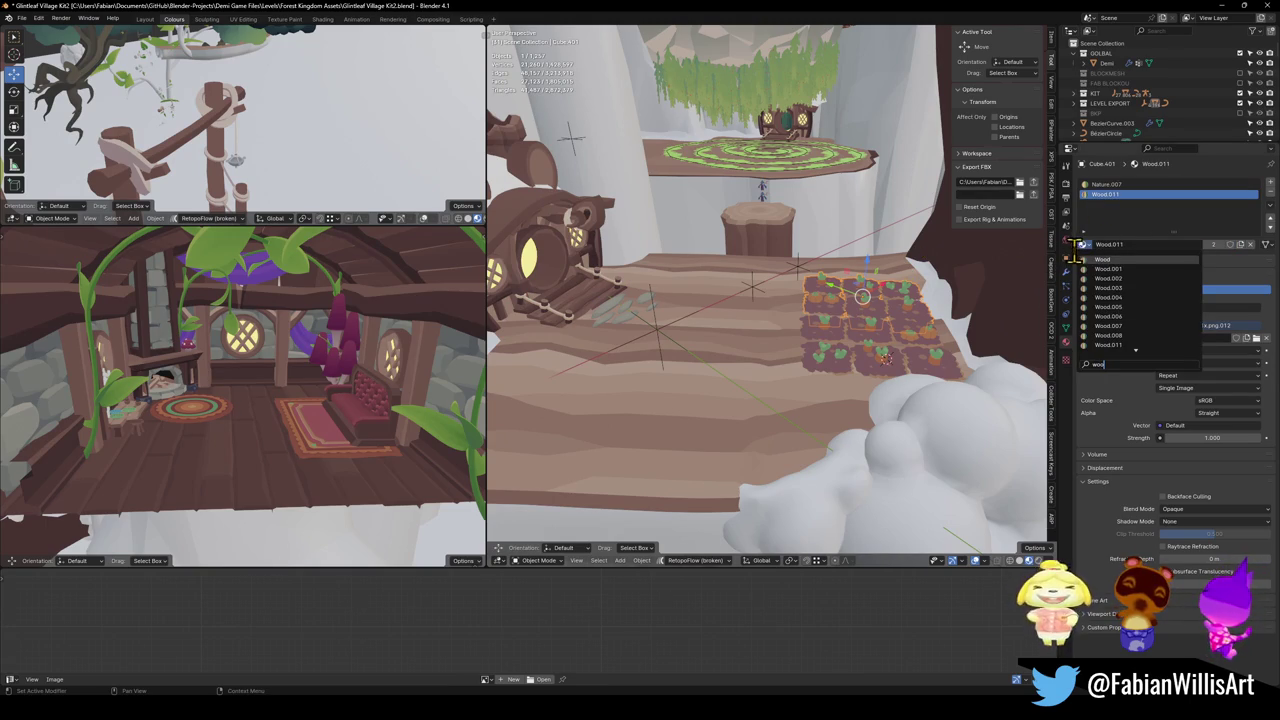
left_click(1095, 259)
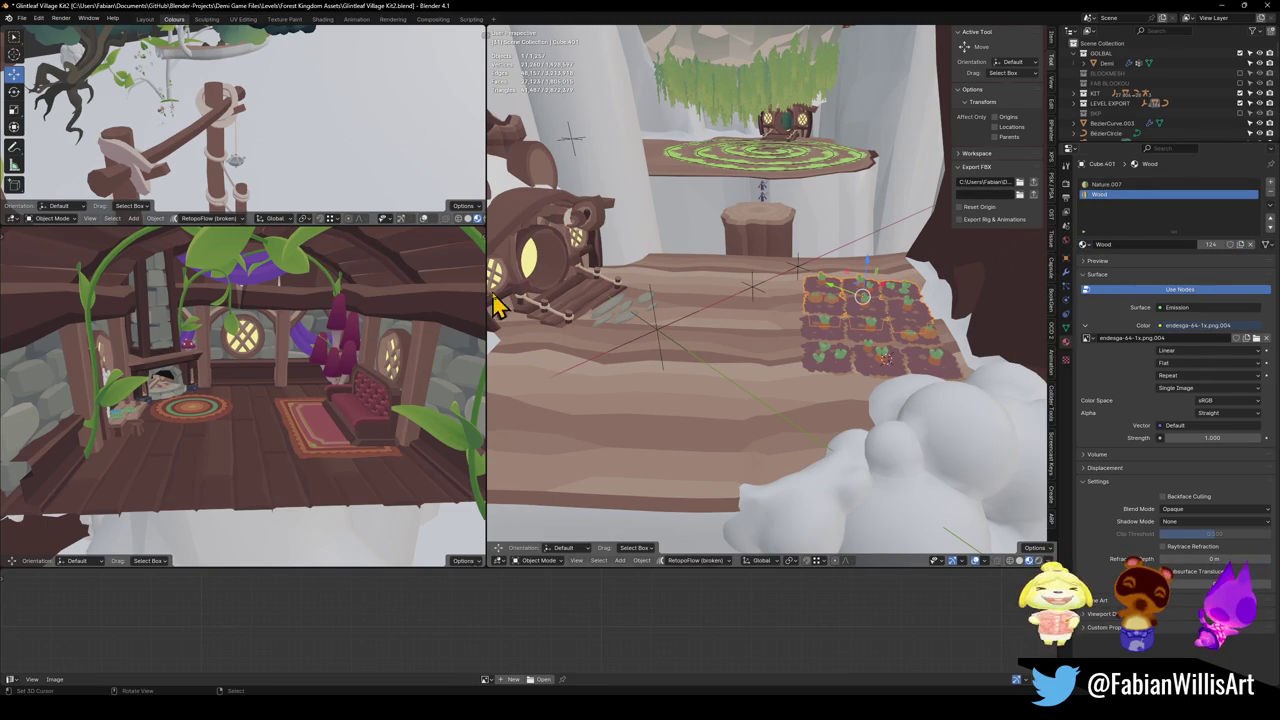
Step: Inspect the materials of nearby objects: wooden piece, rock, Plane.279, platform and lantern
left_click(580, 282)
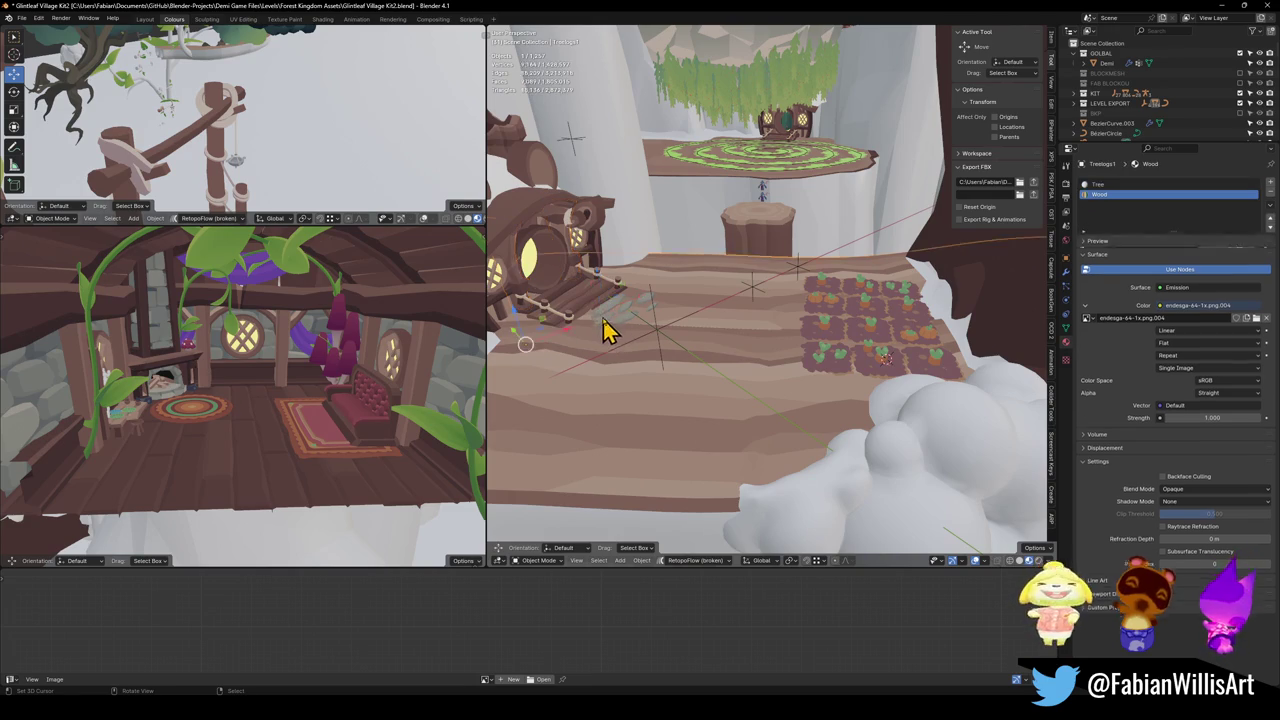
left_click(623, 340)
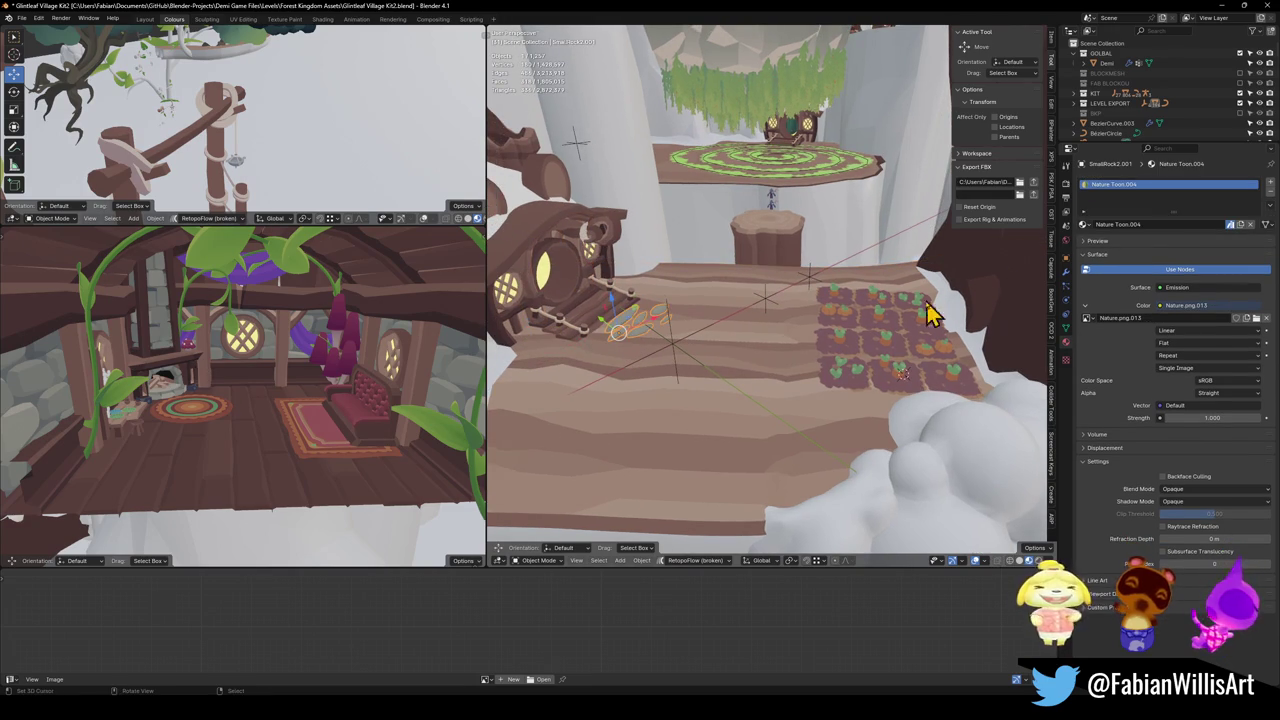
left_click(757, 190)
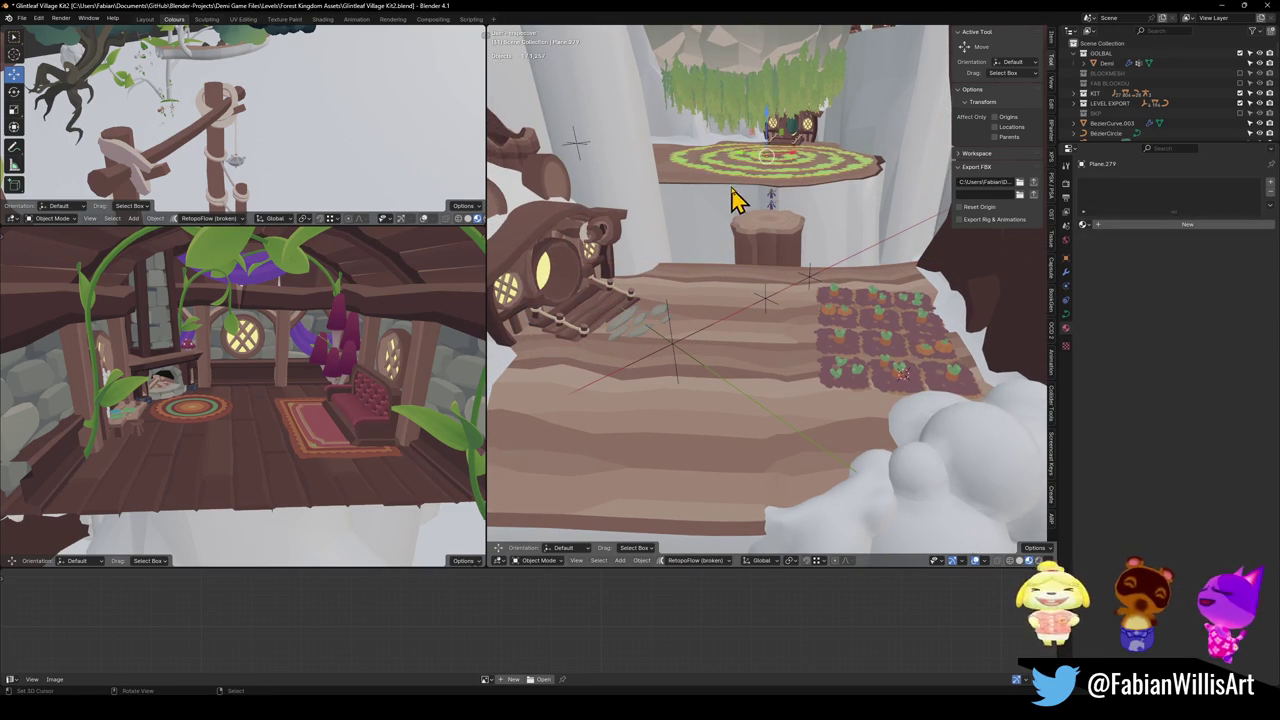
left_click(720, 205)
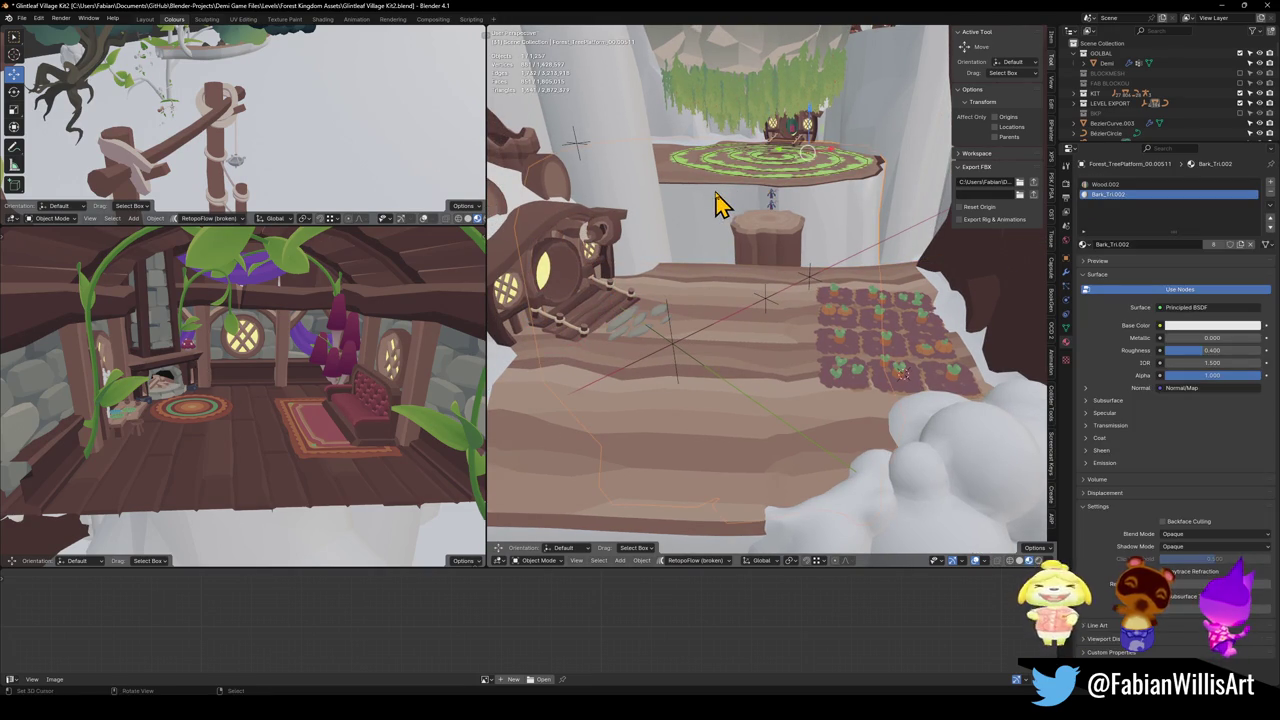
left_click(575, 302)
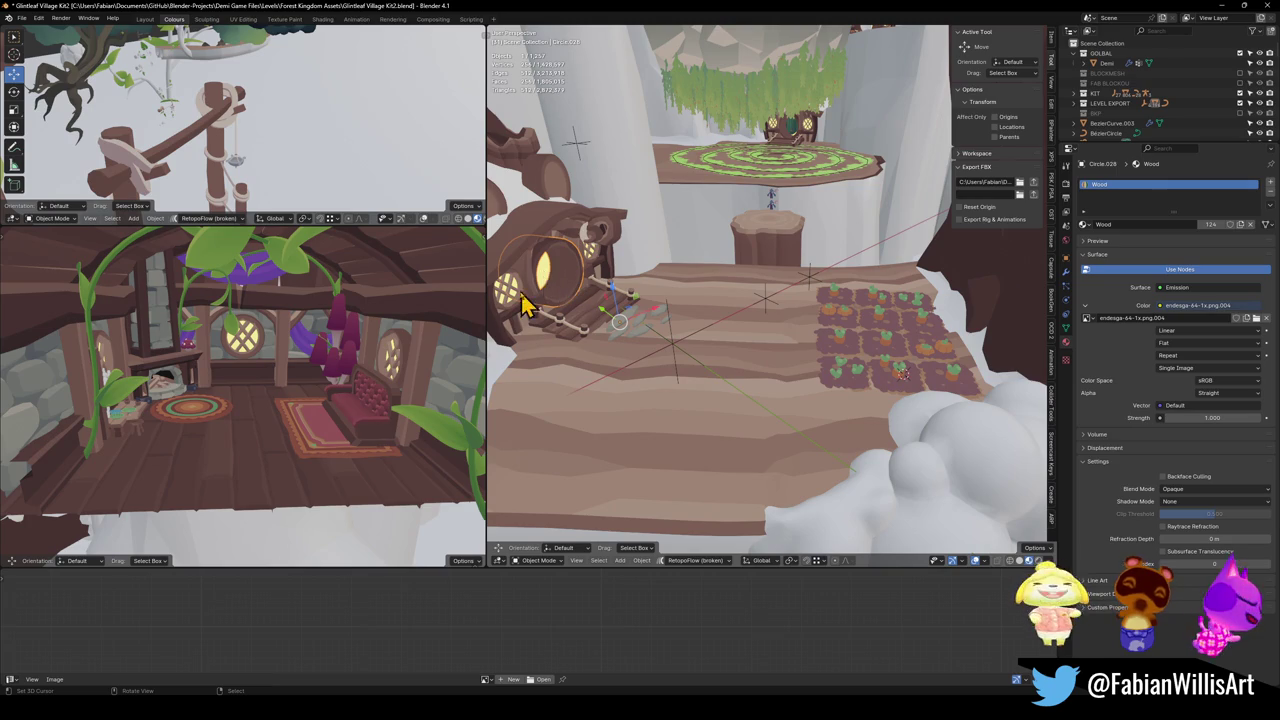
mouse_move(545, 237)
left_mouse_down()
mouse_move(594, 337)
mouse_move(586, 371)
mouse_move(748, 208)
left_mouse_up()
left_click(751, 134)
left_click_drag(751, 134, 794, 329)
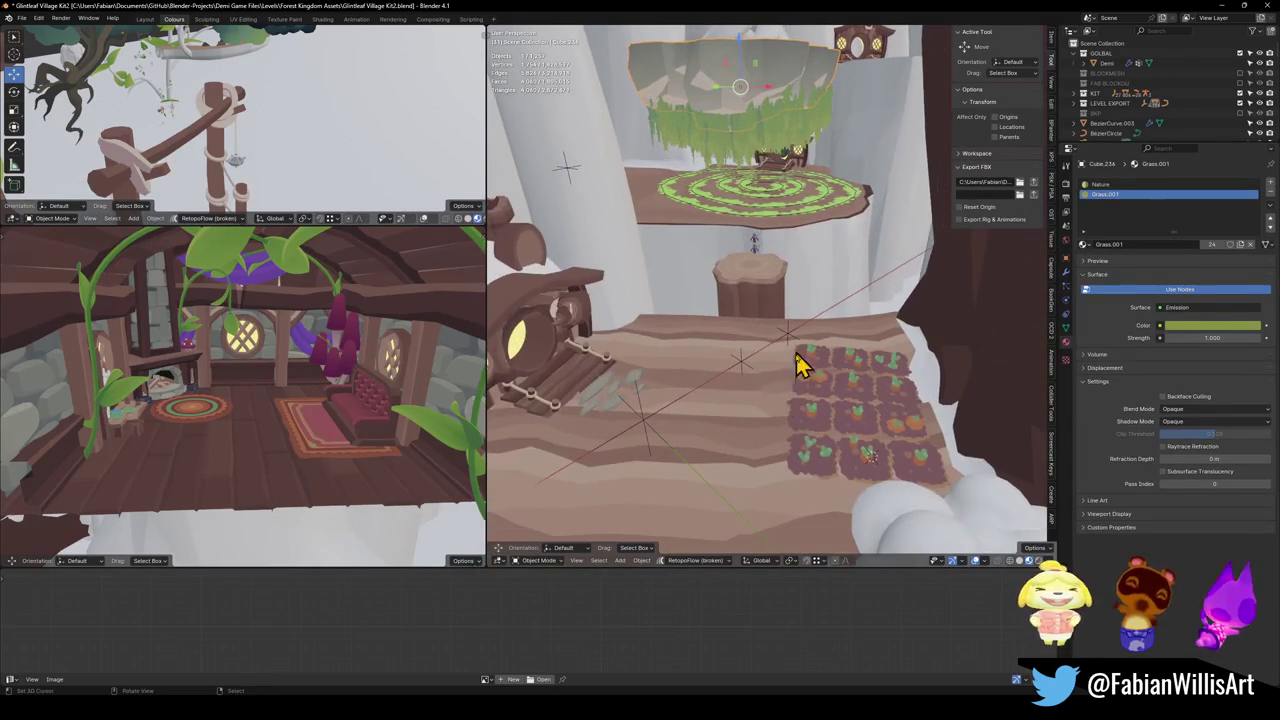
Step: Set the upper garden bed's first material slot to Nature
left_click(814, 396)
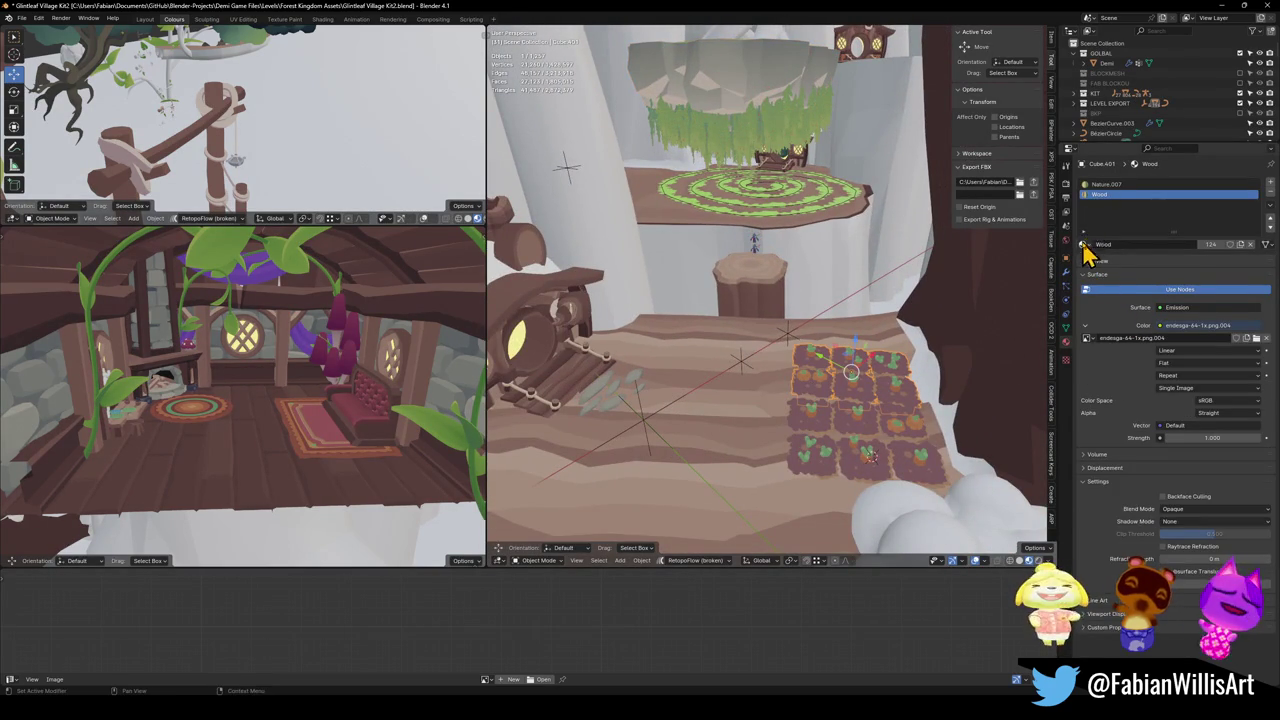
left_click(1096, 185)
left_click(1084, 244)
type("na")
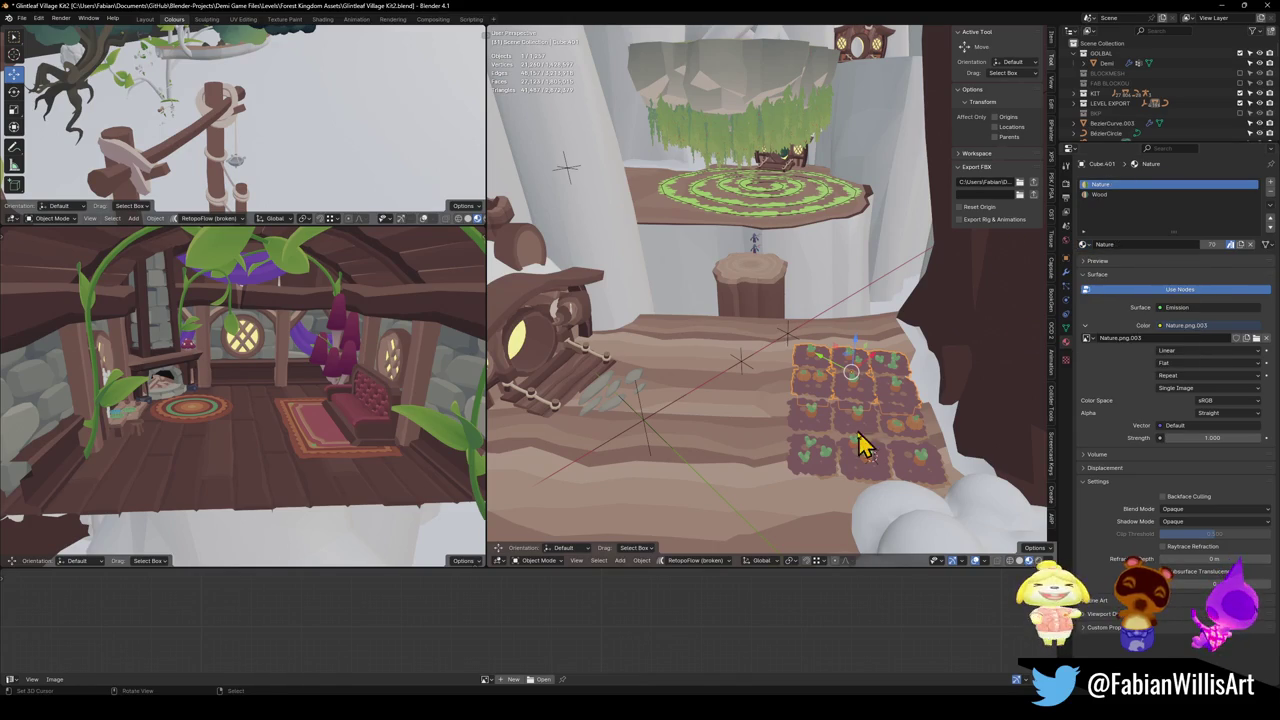
left_click(838, 432)
Step: Link the upper bed's Nature and Wood materials to the lower bed via Quick Favorites
left_click(814, 391, "shift")
key("q")
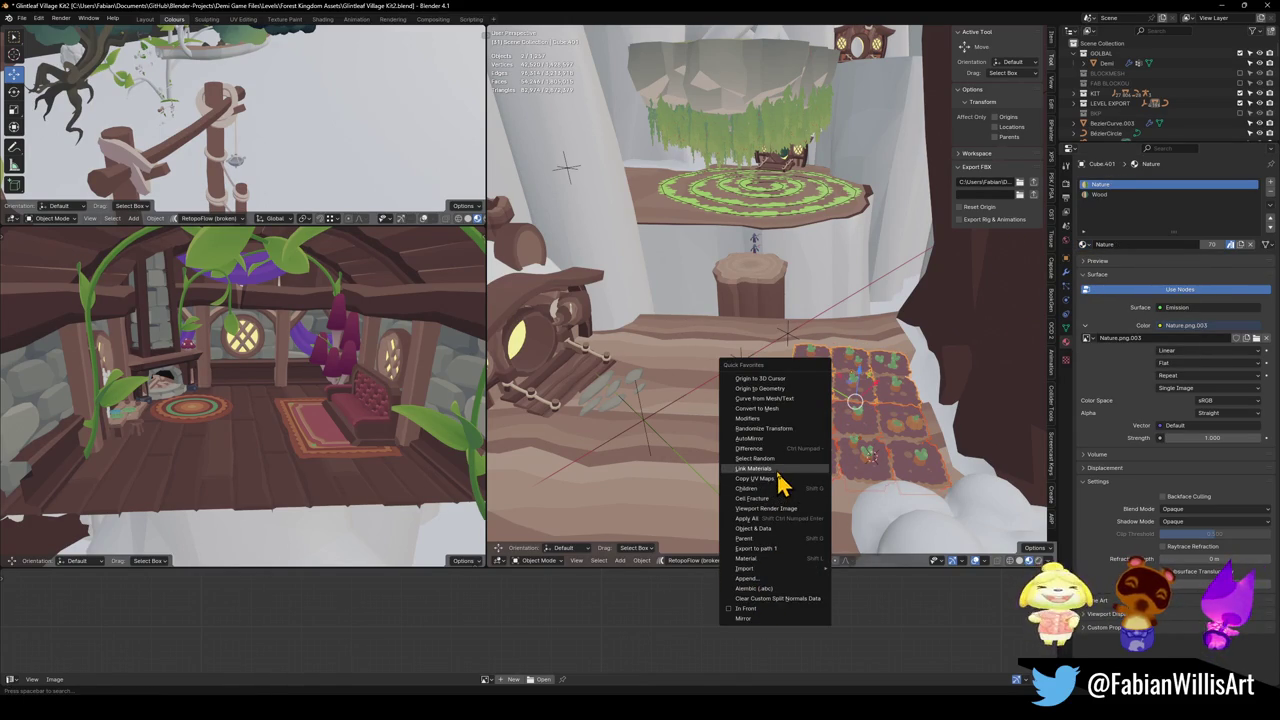
left_click(776, 469)
left_click(820, 420)
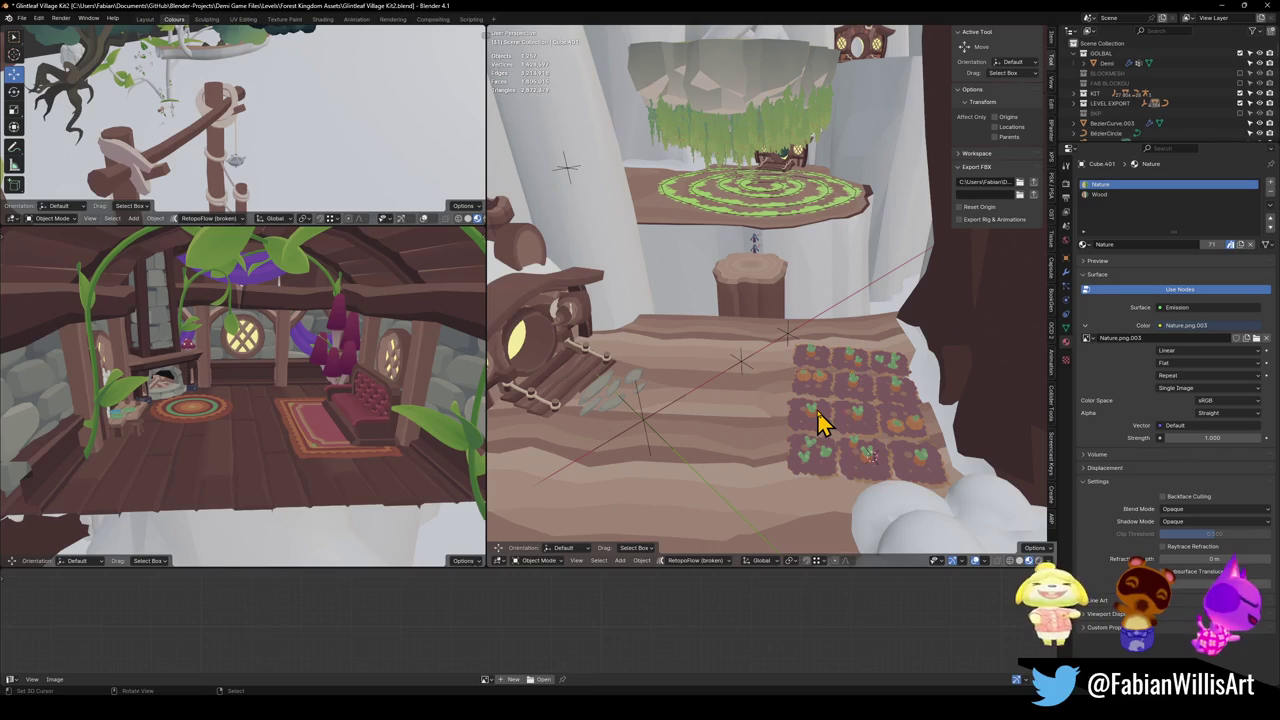
scroll(818, 378, "up", 5)
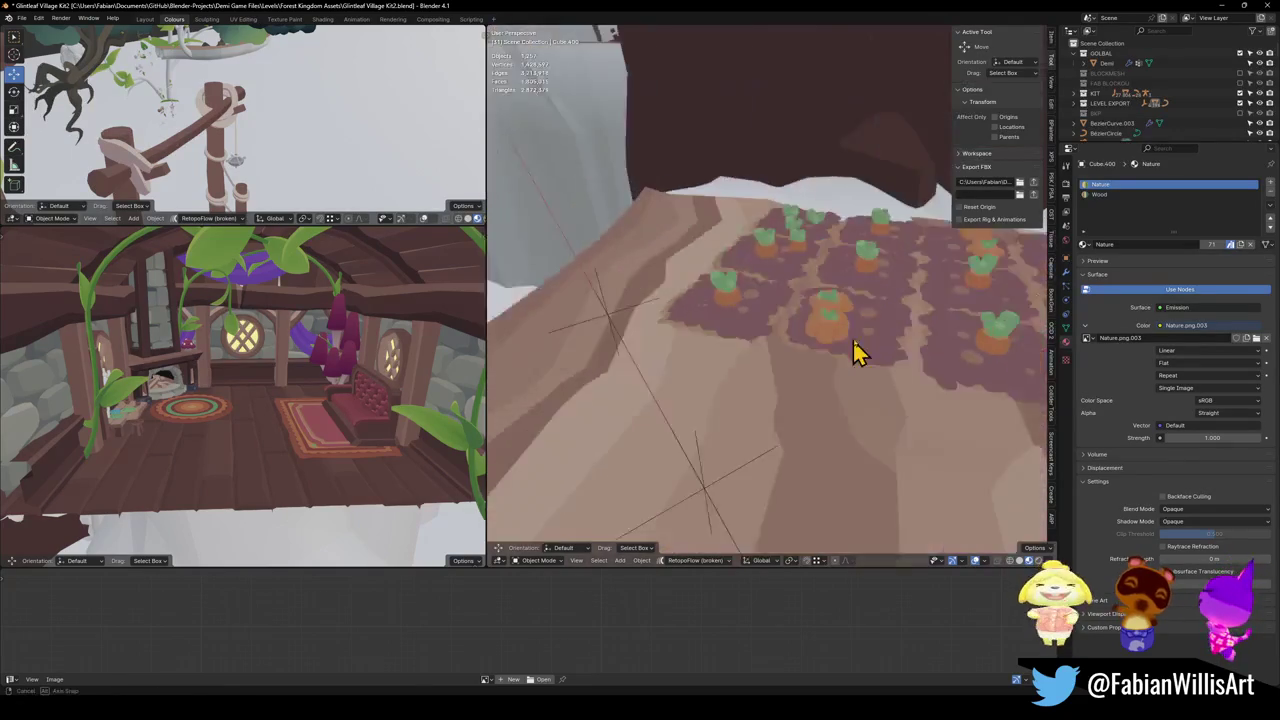
Step: Rotate both garden beds together around the Z axis
left_click(743, 314)
left_click(686, 323, "shift")
key("r")
key("z")
left_click(865, 372)
Step: Save the Glintleaf Village Kit2 blend file and orbit to check the beds
scroll(823, 357, "down", 4)
key("ctrl+s")
mouse_move(818, 378)
left_mouse_down()
mouse_move(774, 320)
mouse_move(818, 348)
left_mouse_up()
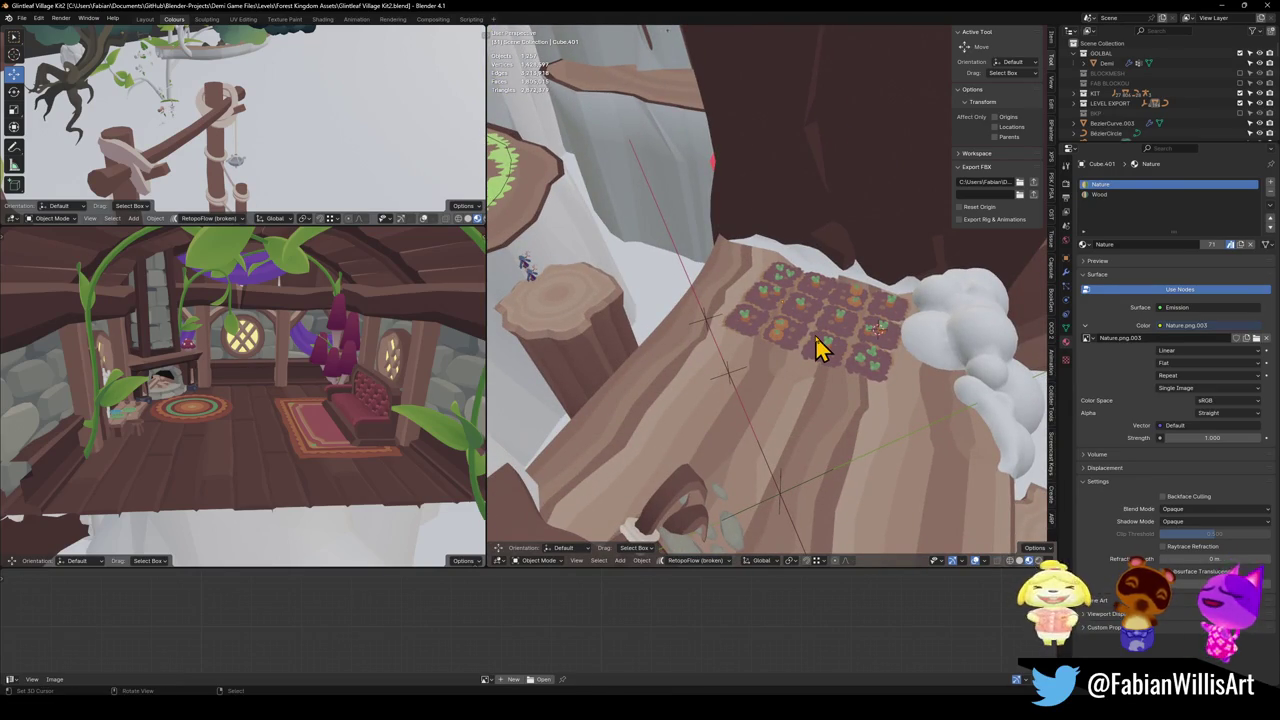
scroll(825, 315, "up", 5)
mouse_move(808, 294)
left_mouse_down()
mouse_move(766, 334)
mouse_move(789, 297)
mouse_move(814, 323)
mouse_move(866, 323)
mouse_move(791, 334)
mouse_move(655, 302)
mouse_move(822, 330)
left_mouse_up()
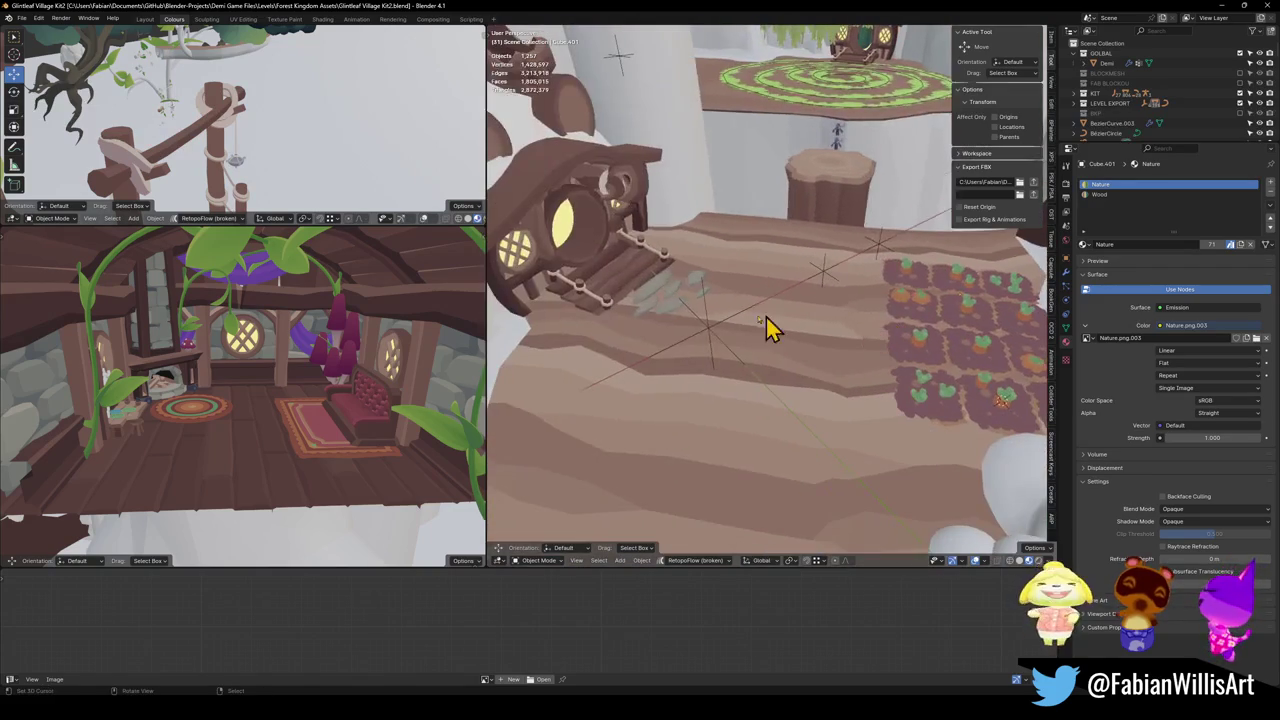
left_click(711, 328)
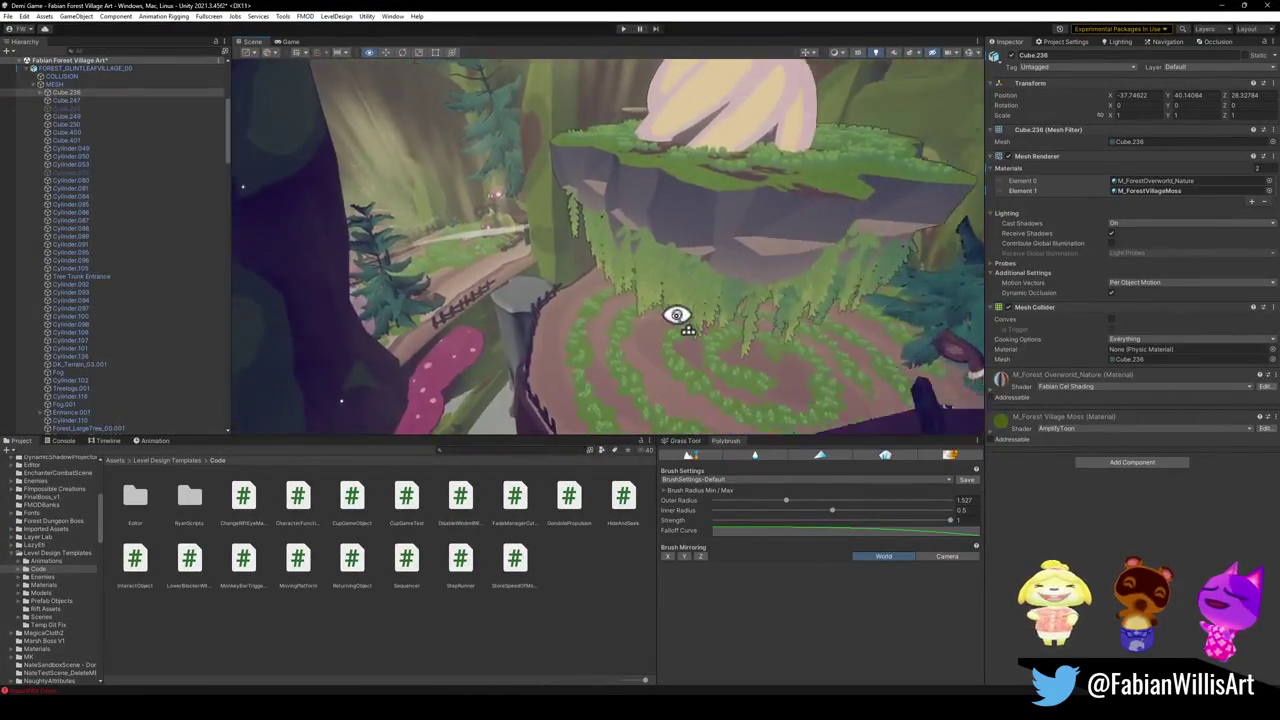
Step: Fly Unity's Scene view past the character to the carrot garden beds by the mushroom house
mouse_move(611, 334)
left_mouse_down()
mouse_move(580, 289)
mouse_move(737, 297)
mouse_move(641, 298)
mouse_move(542, 275)
left_mouse_up()
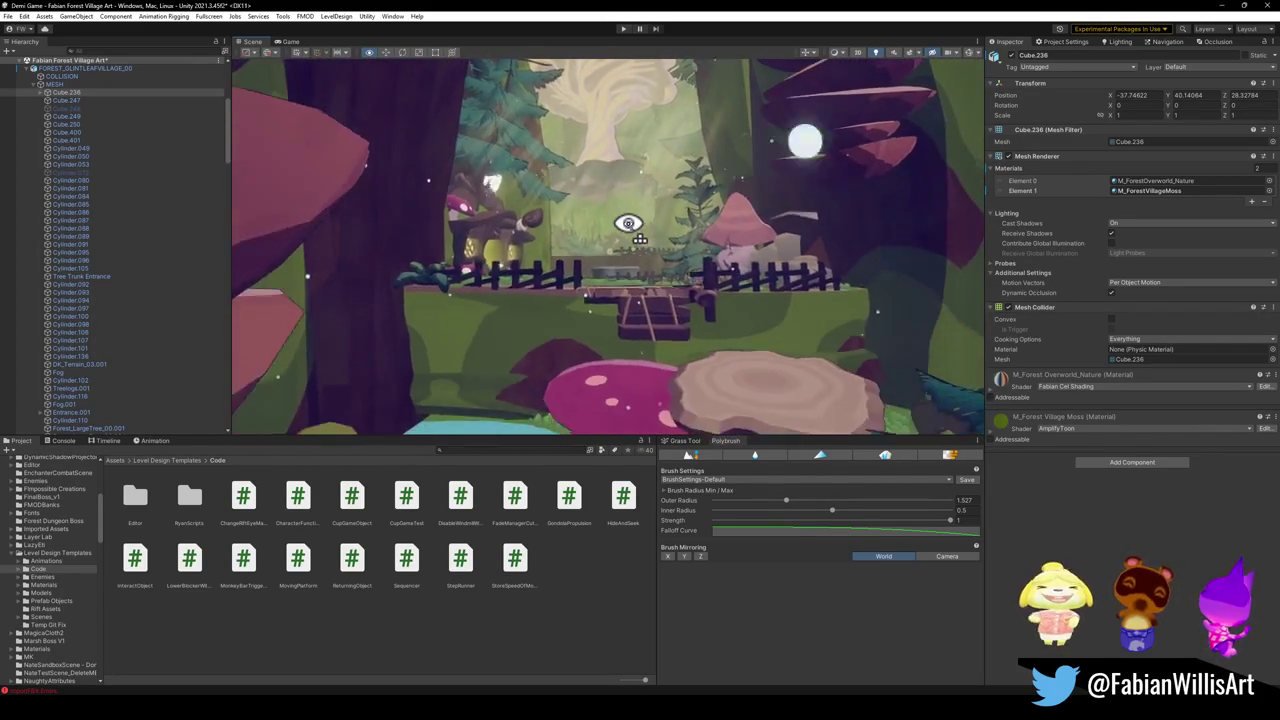
mouse_move(614, 228)
left_mouse_down()
mouse_move(692, 266)
mouse_move(666, 289)
mouse_move(780, 305)
mouse_move(629, 297)
mouse_move(686, 306)
mouse_move(643, 320)
mouse_move(615, 286)
left_mouse_up()
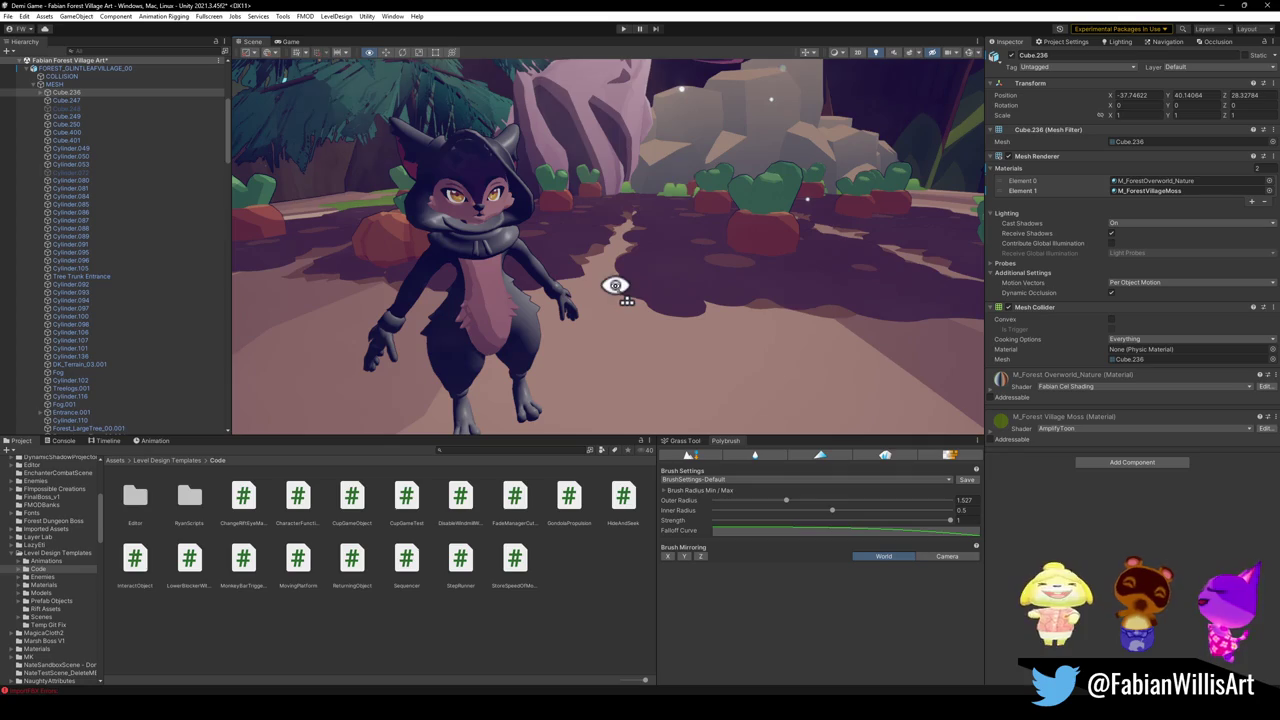
mouse_move(873, 293)
left_mouse_down()
mouse_move(738, 267)
mouse_move(589, 264)
mouse_move(694, 277)
mouse_move(663, 266)
mouse_move(648, 292)
mouse_move(703, 289)
mouse_move(603, 271)
mouse_move(714, 288)
left_mouse_up()
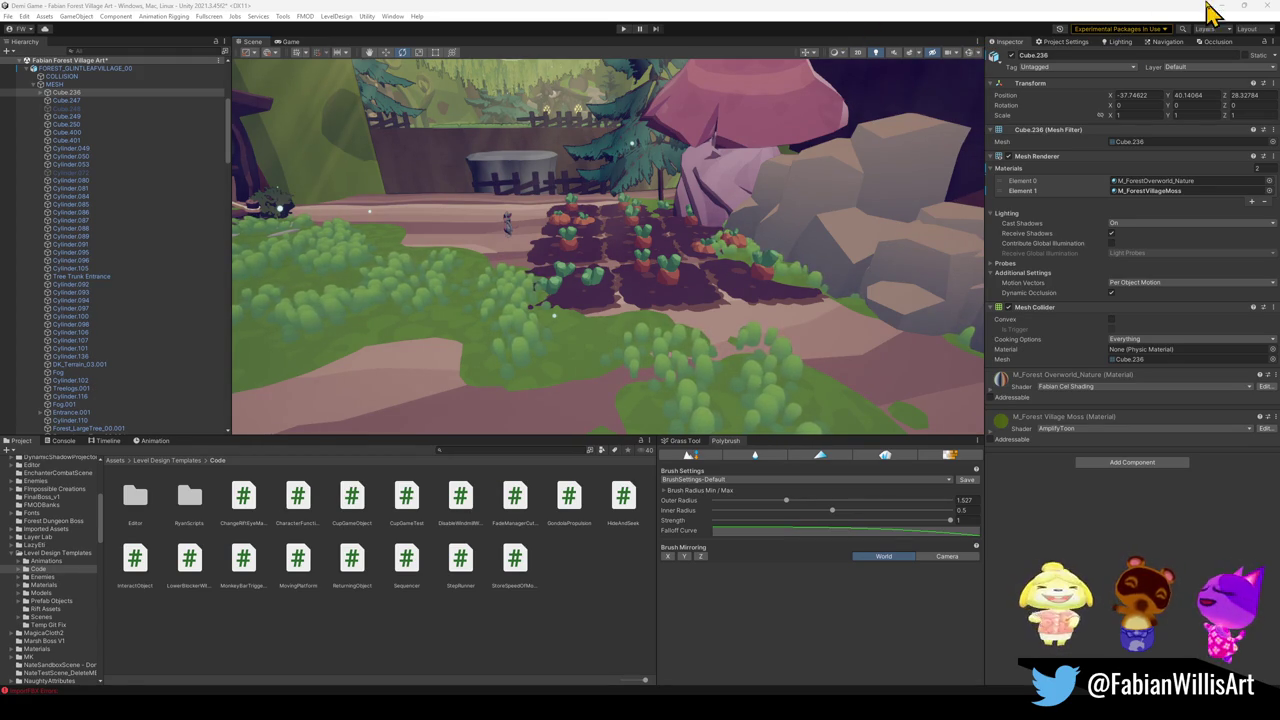
Step: Fly to the Forest_TreePlatform_00.00511 stump by the fence, inspect it, then minimize Unity
mouse_move(785, 228)
left_mouse_down()
mouse_move(737, 157)
mouse_move(766, 137)
mouse_move(709, 137)
mouse_move(609, 246)
mouse_move(658, 200)
mouse_move(649, 169)
mouse_move(735, 162)
mouse_move(674, 149)
mouse_move(811, 169)
mouse_move(760, 164)
left_mouse_up()
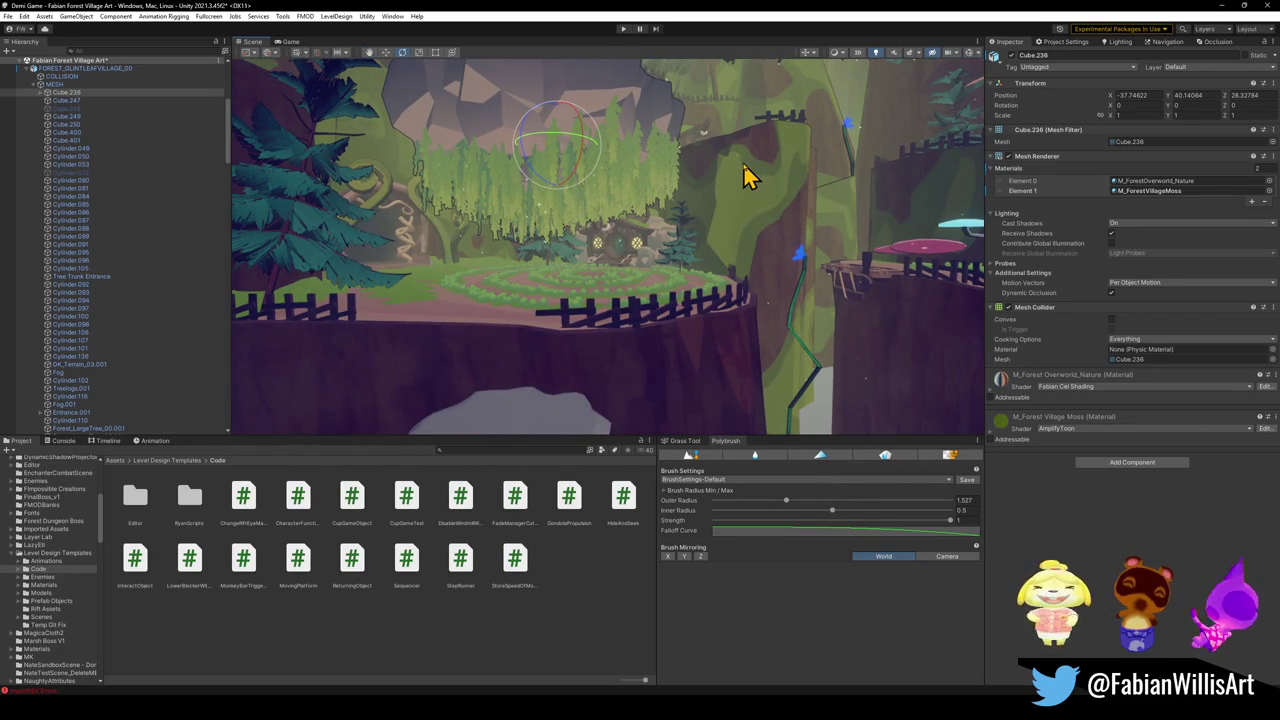
left_click_drag(729, 220, 737, 186)
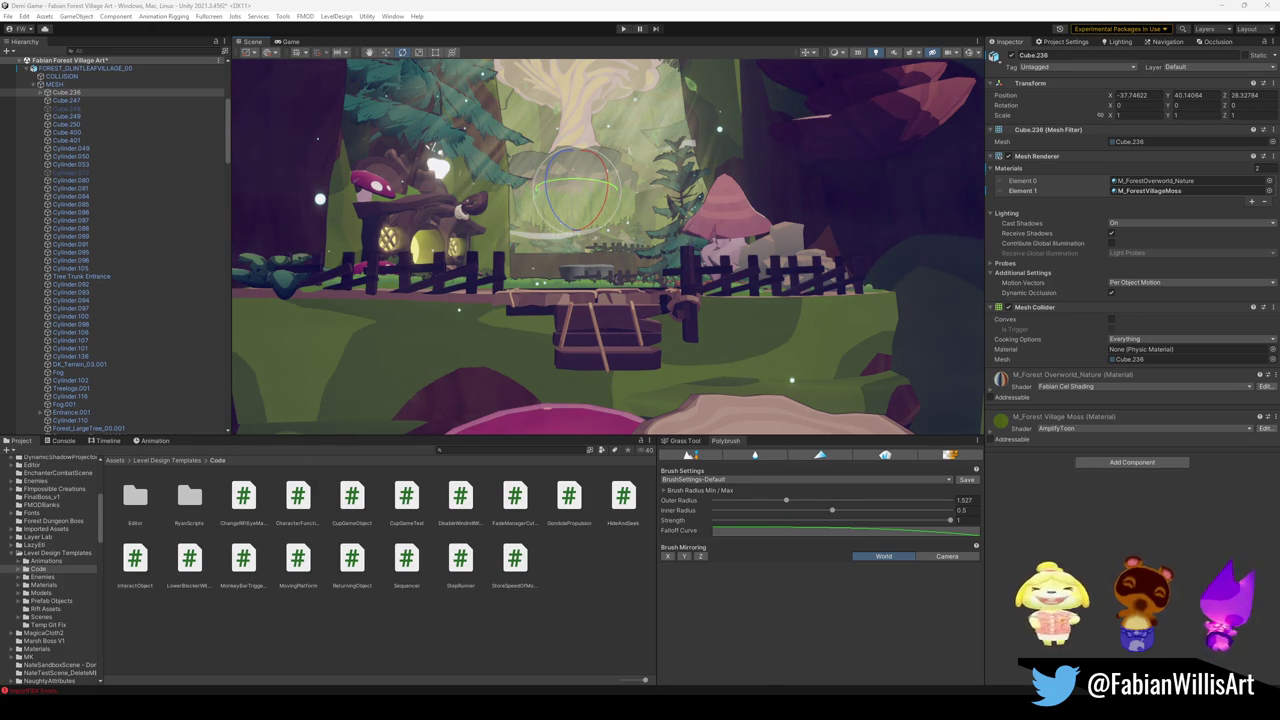
mouse_move(670, 285)
left_mouse_down()
mouse_move(534, 286)
mouse_move(560, 307)
mouse_move(571, 300)
mouse_move(537, 357)
left_mouse_up()
left_click(614, 337)
mouse_move(614, 337)
left_mouse_down()
mouse_move(610, 316)
mouse_move(586, 349)
mouse_move(680, 323)
mouse_move(966, 297)
mouse_move(643, 268)
mouse_move(591, 280)
mouse_move(600, 290)
left_mouse_up()
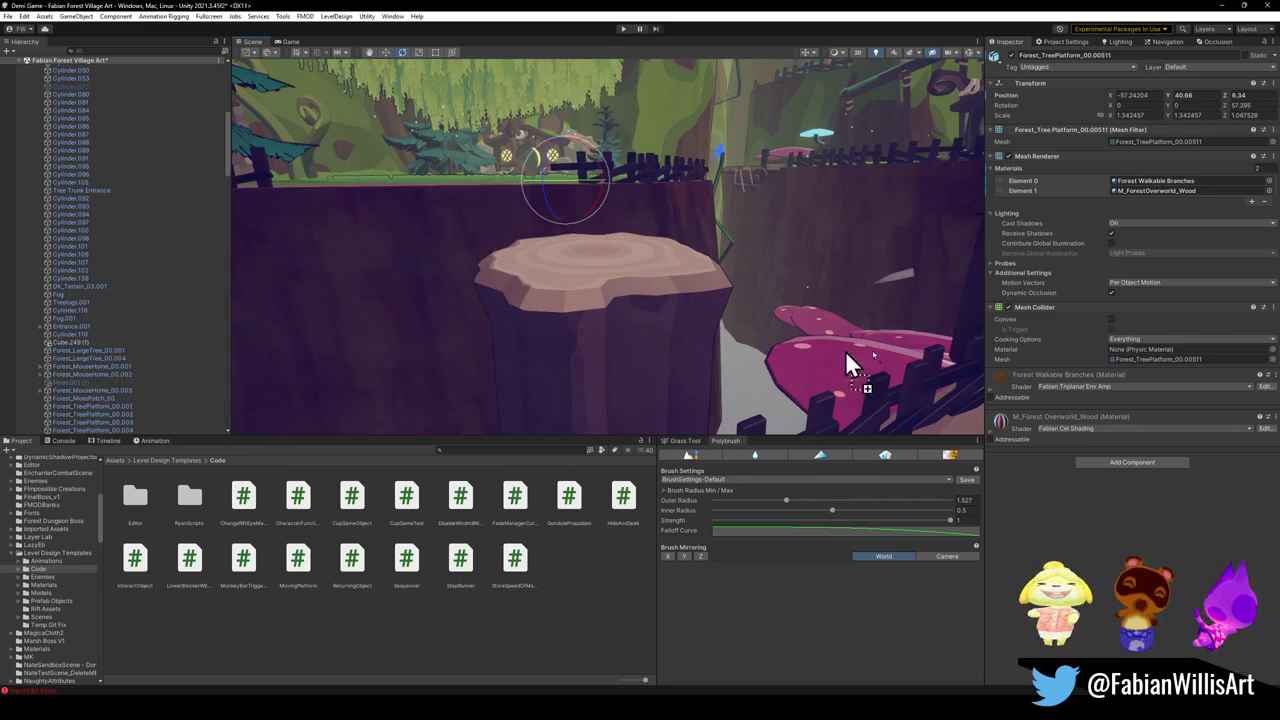
mouse_move(609, 351)
left_mouse_down()
mouse_move(1030, 440)
mouse_move(594, 356)
left_mouse_up()
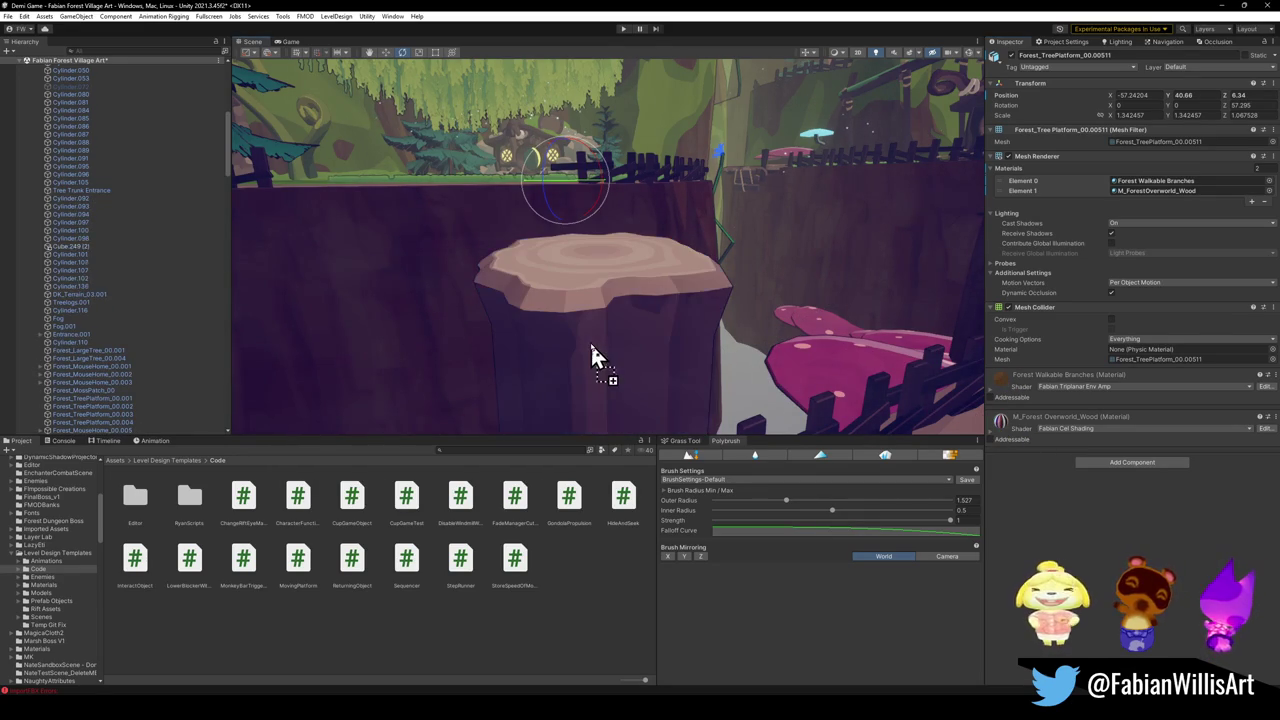
mouse_move(580, 400)
left_mouse_down()
mouse_move(623, 363)
mouse_move(537, 331)
mouse_move(538, 350)
mouse_move(574, 374)
mouse_move(554, 343)
mouse_move(654, 380)
mouse_move(543, 337)
mouse_move(523, 344)
mouse_move(575, 360)
left_mouse_up()
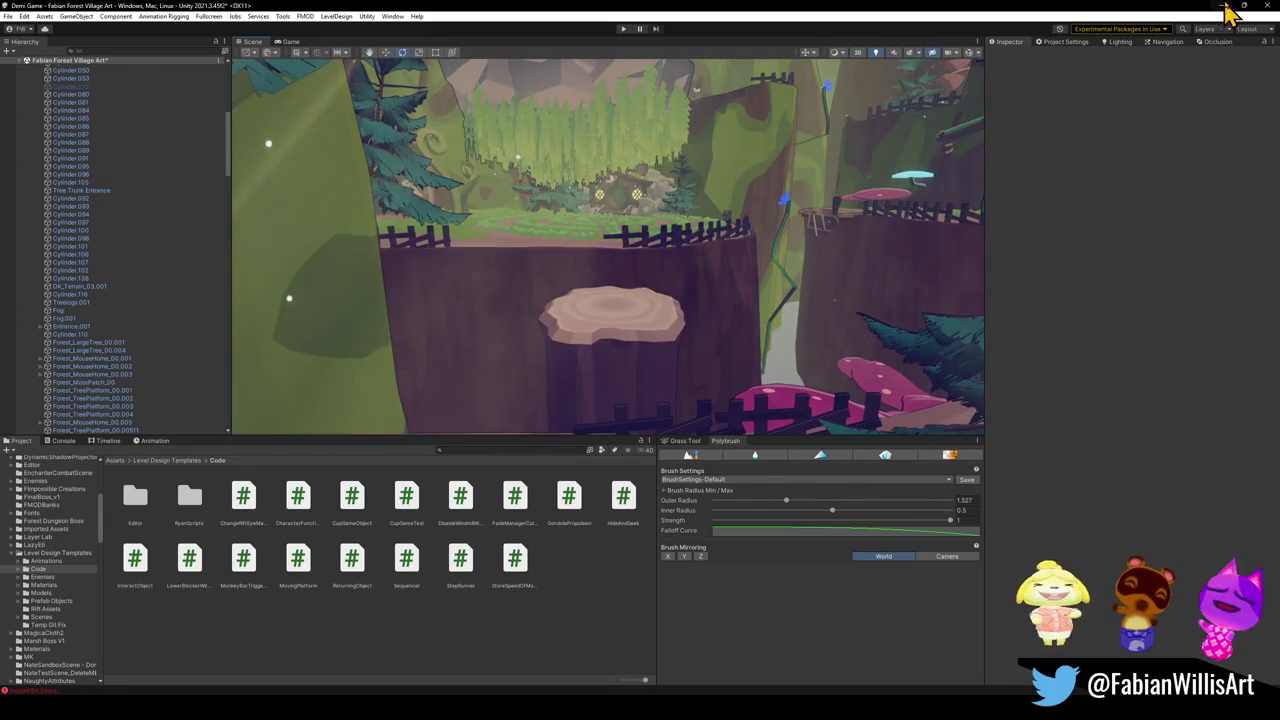
left_click(1224, 6)
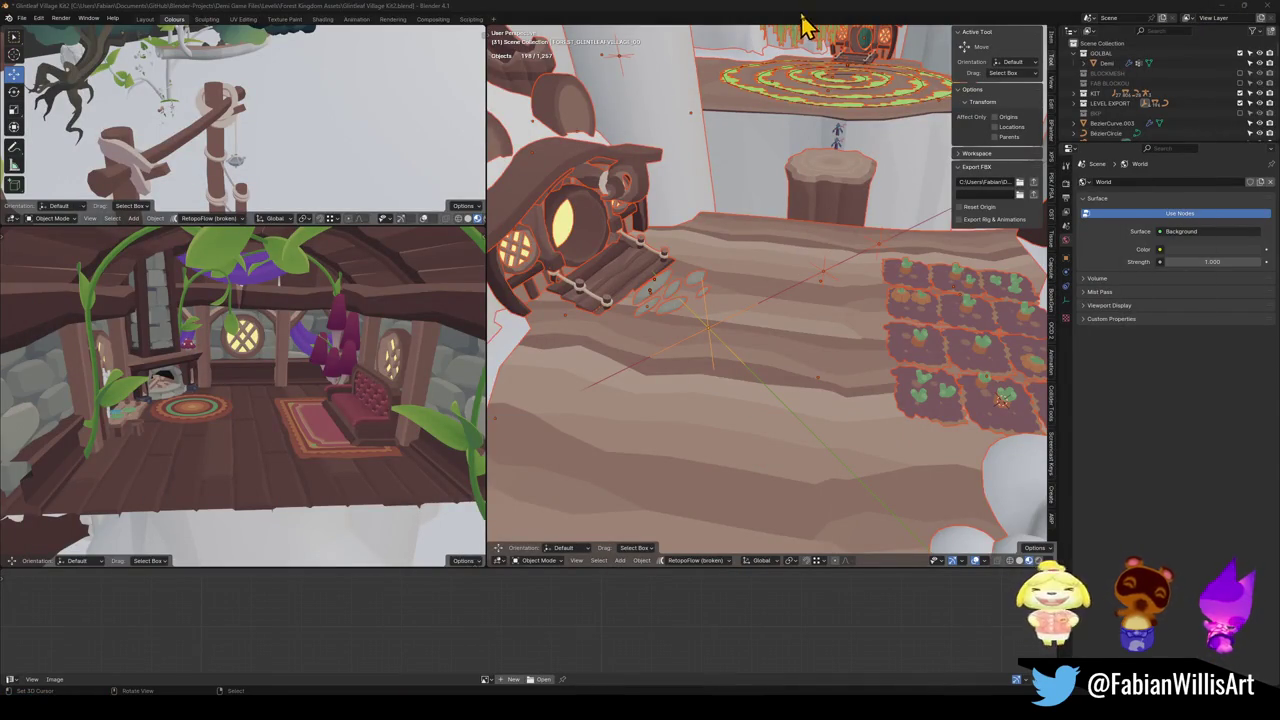
Step: Frame the tree stump and shift it to a new spot on the horizontal plane
left_click(808, 200)
key("KP_Decimal")
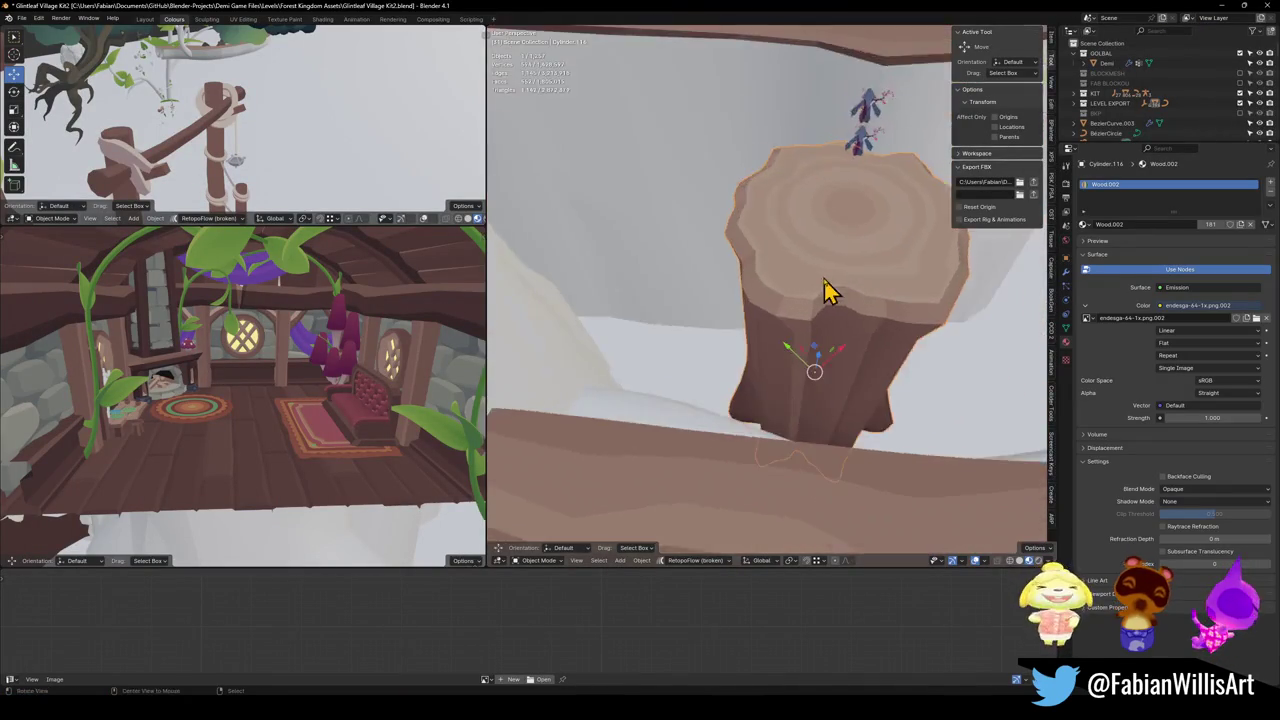
scroll(822, 290, "down", 3)
key("g")
key("shift+z")
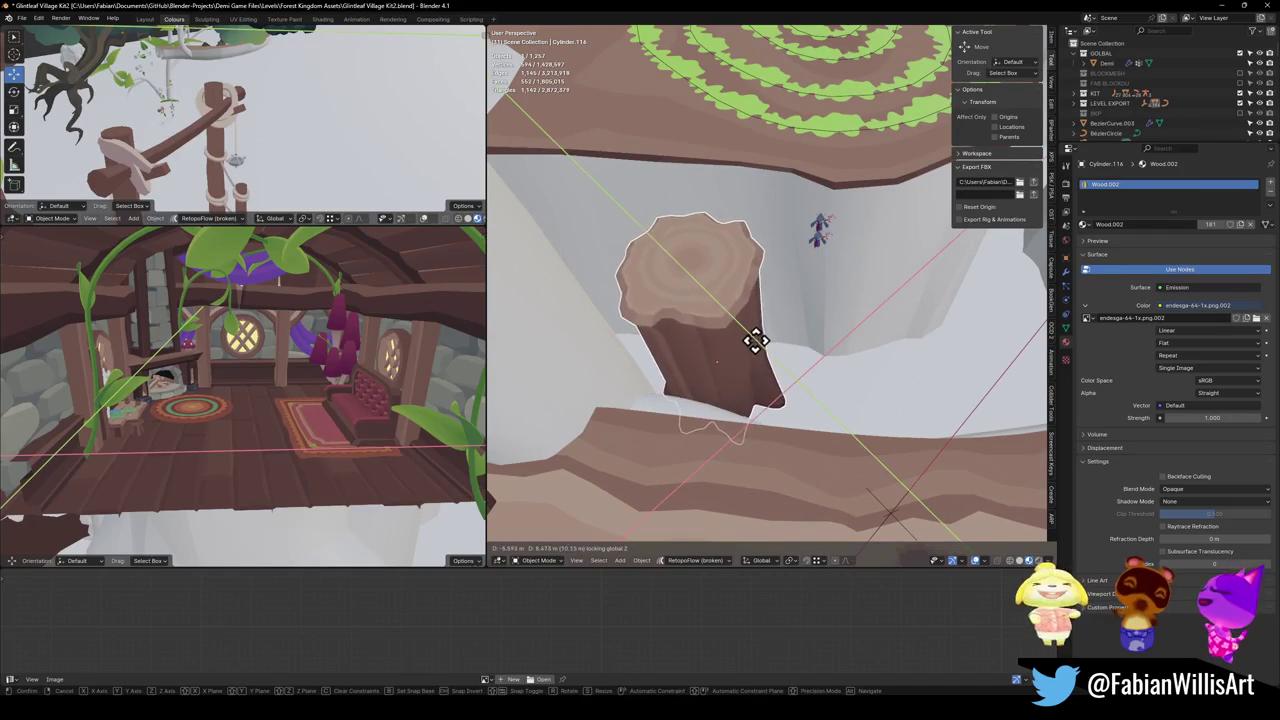
left_click(755, 340)
Step: Fly past the wooden platform, then adjust the platform border height and the Grass Trim position
key("shift+grave")
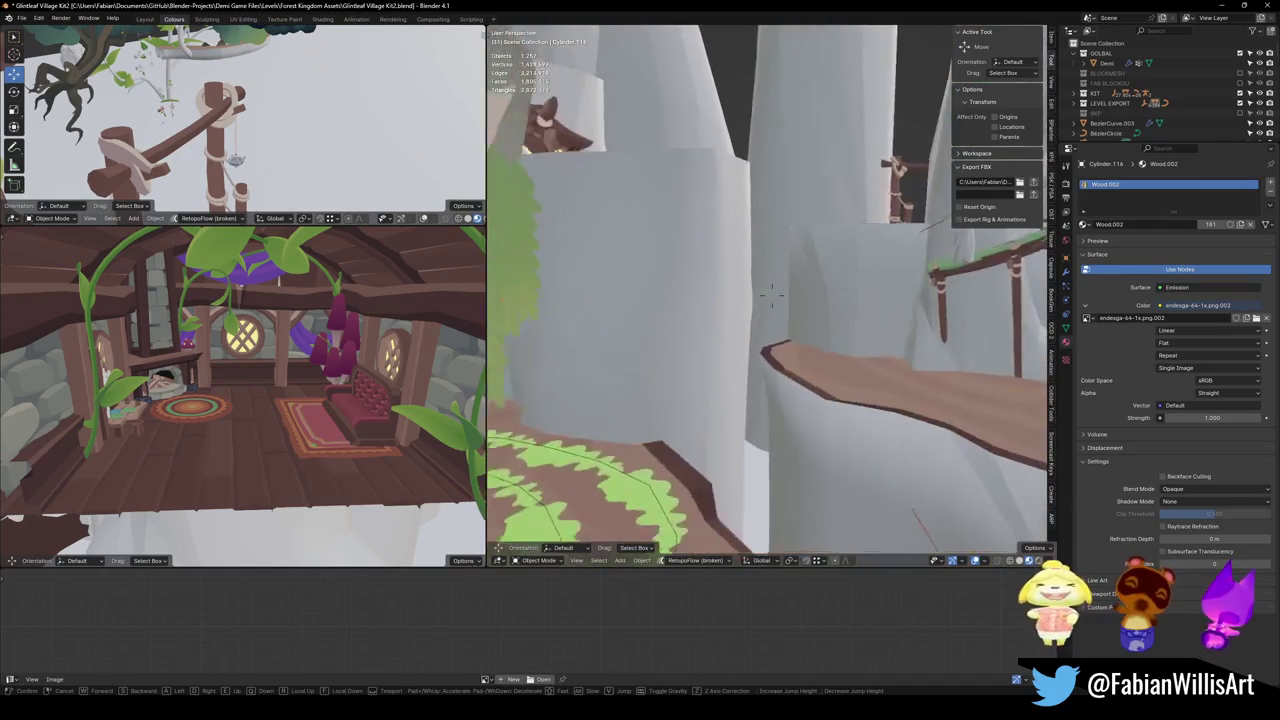
key("w")
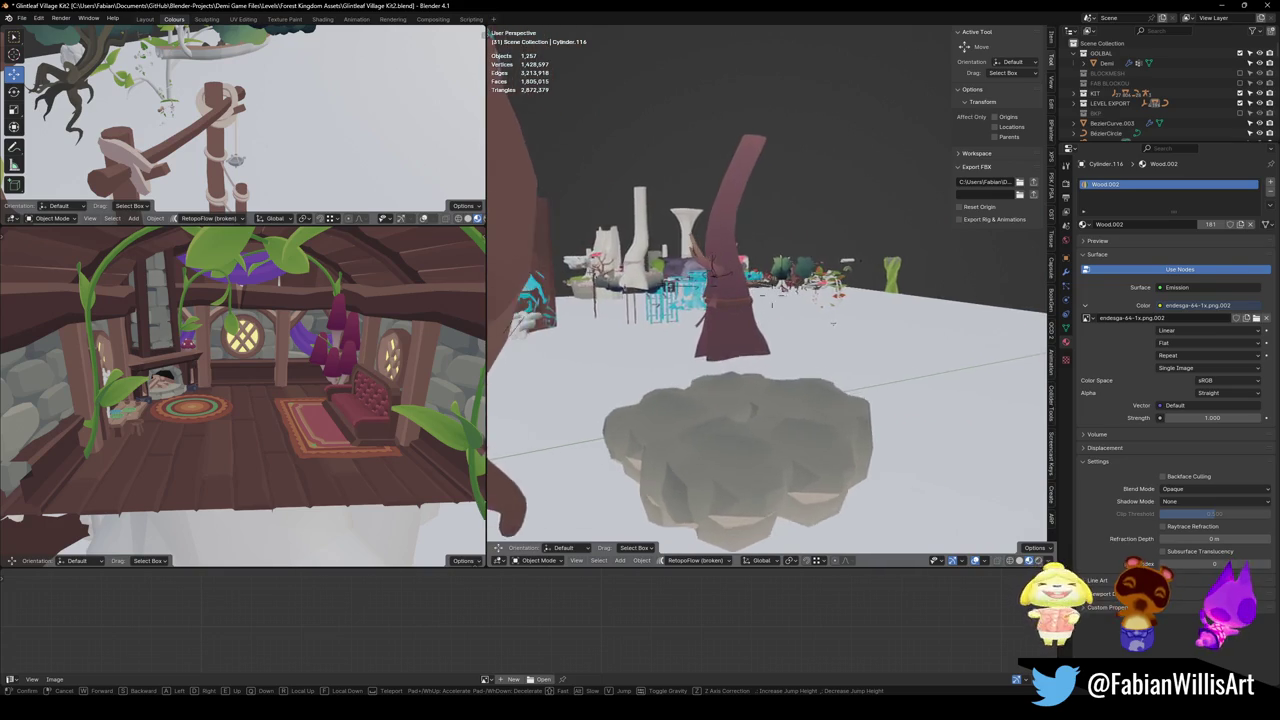
key("w")
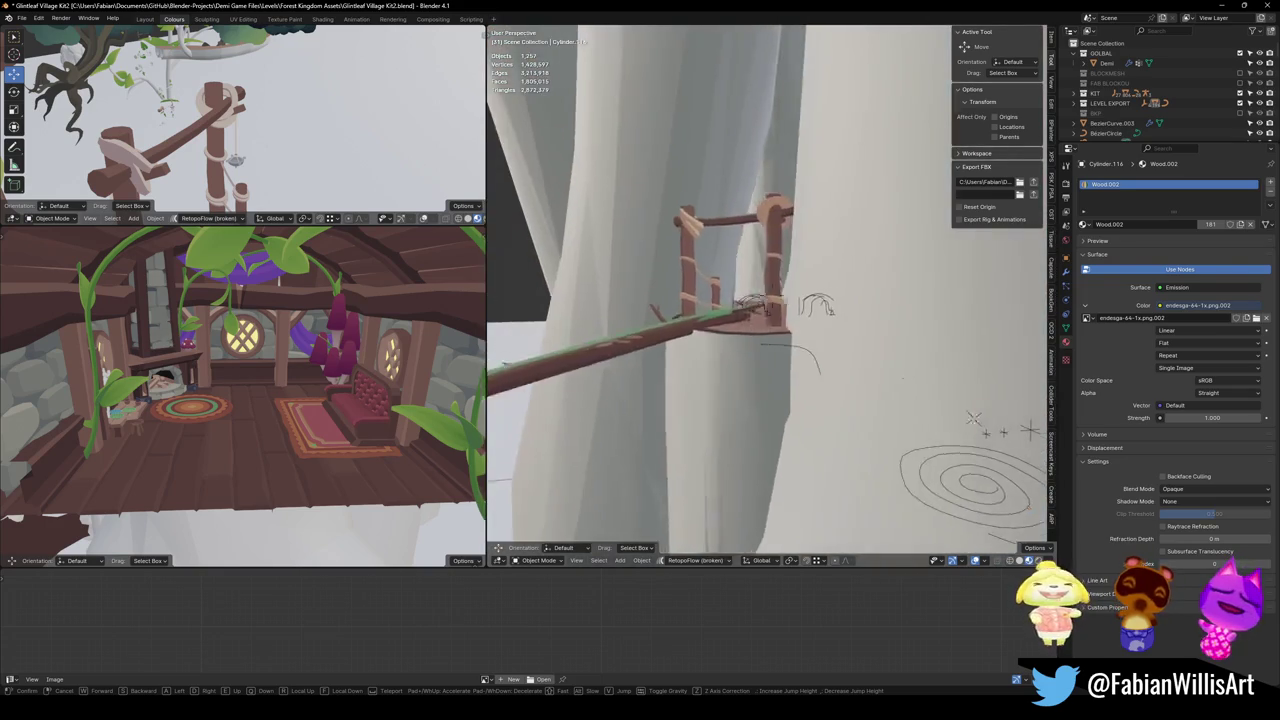
key("w")
key("w")
key("w")
key("w")
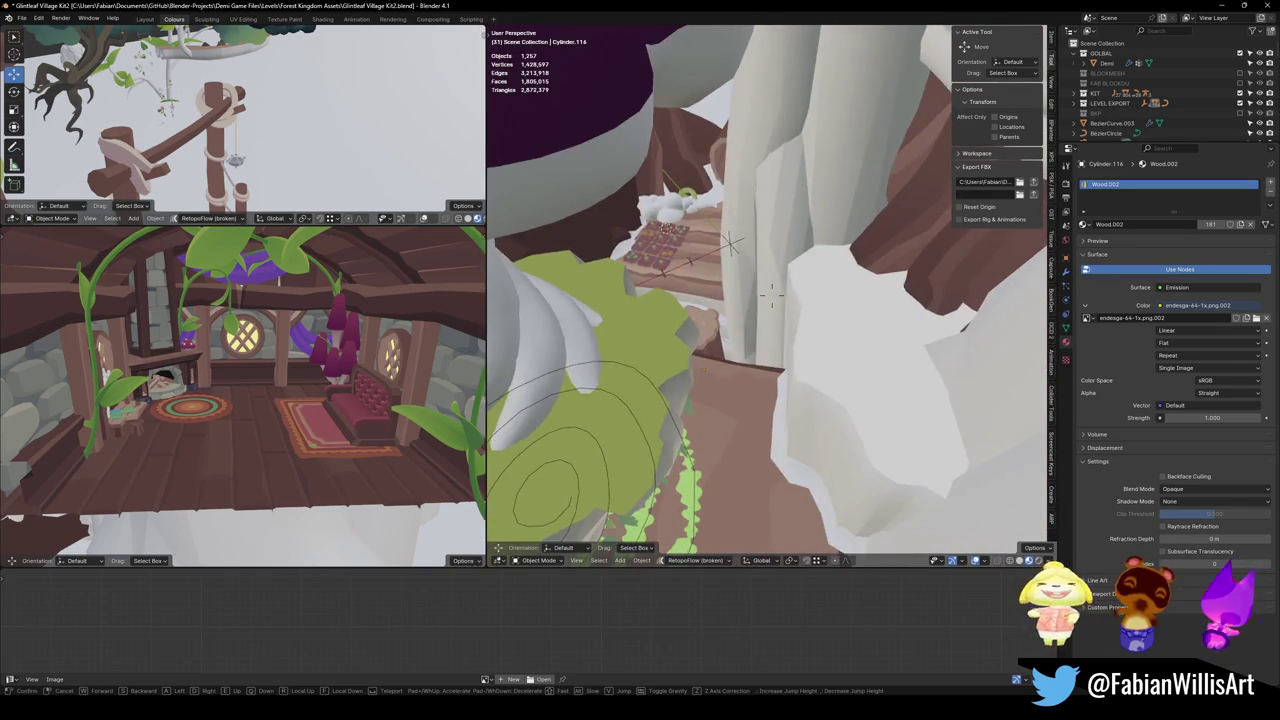
key("w")
left_click(803, 405)
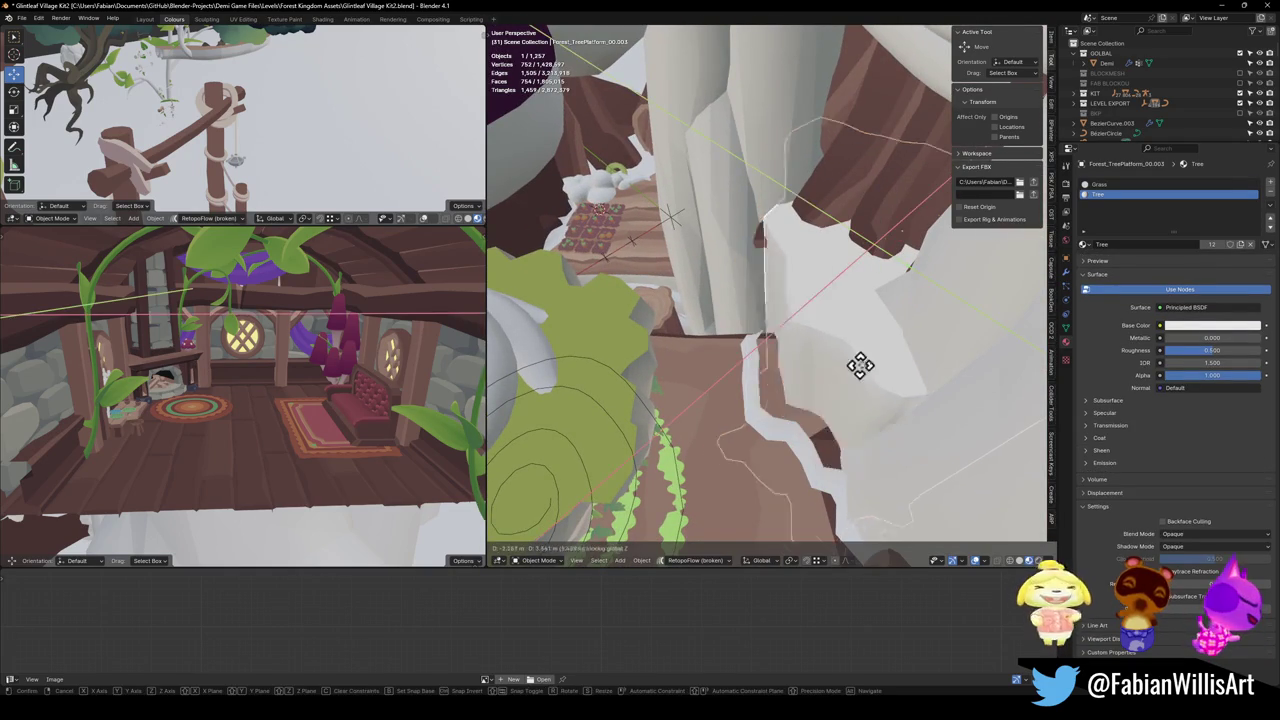
left_click(800, 432)
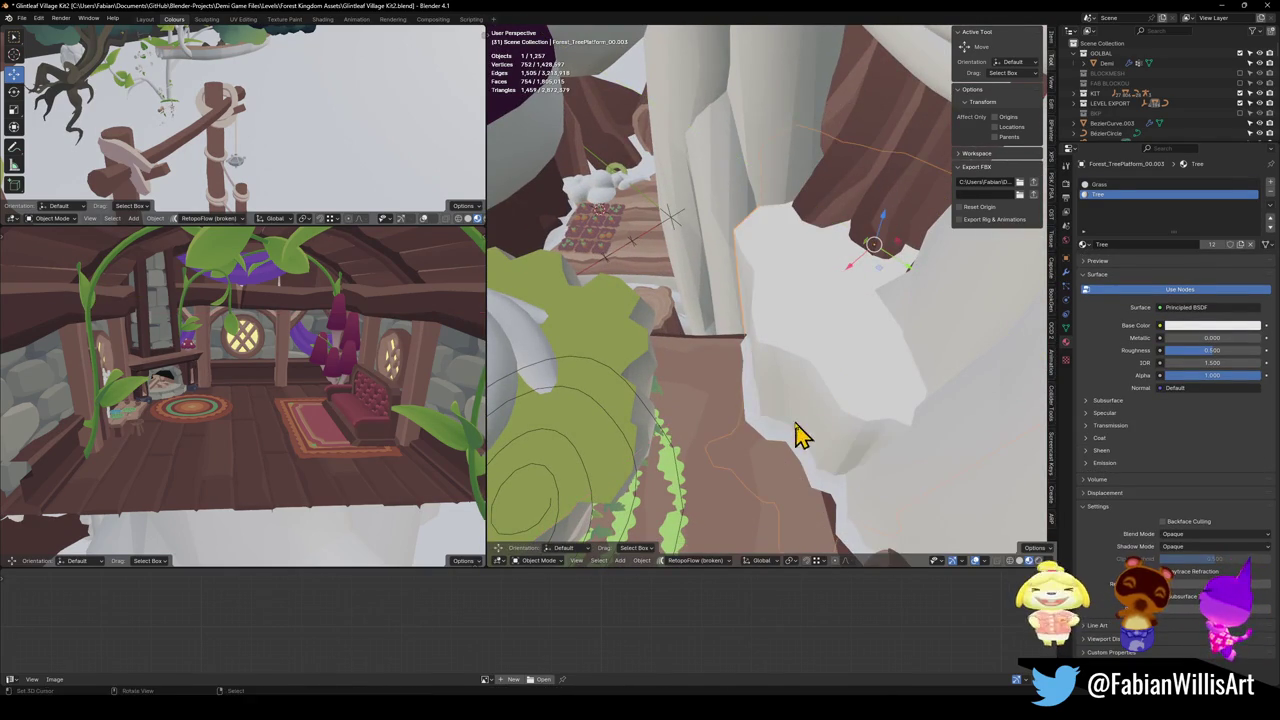
left_click(790, 448)
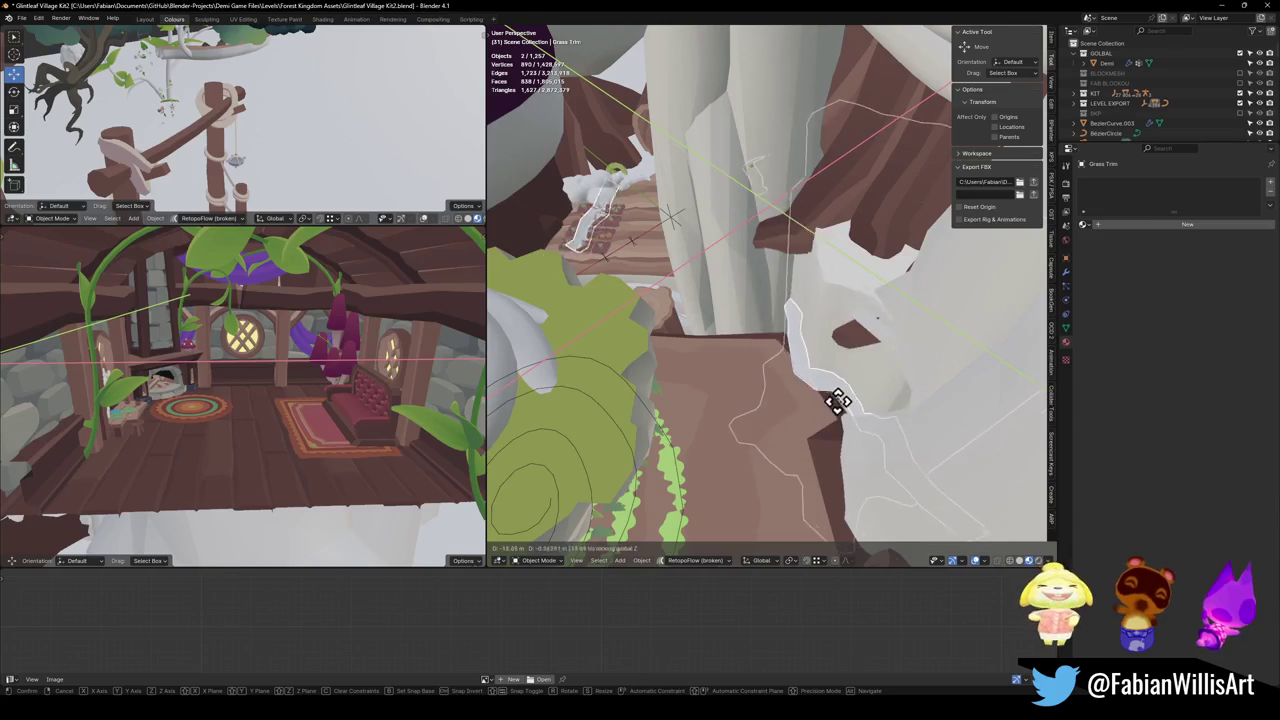
left_click(848, 405)
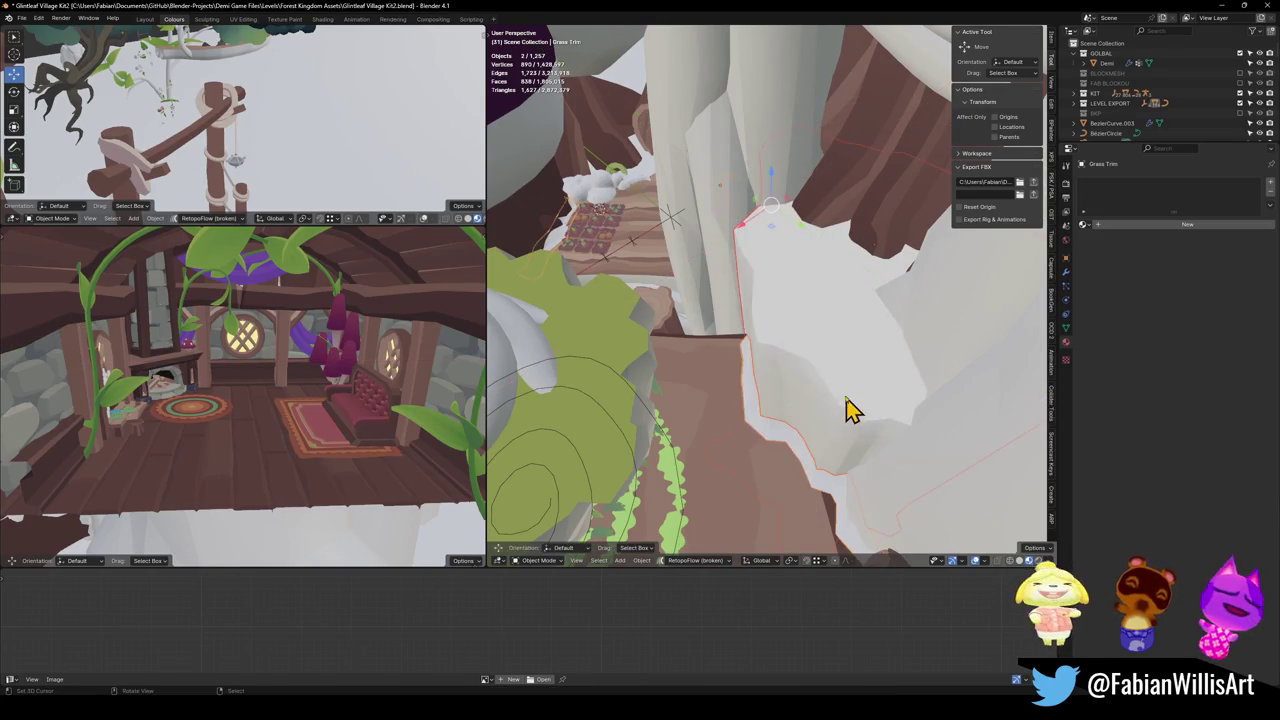
Step: Move the tree platform border vertically to a new height
left_click(806, 354)
key("g")
key("z")
left_click(910, 317)
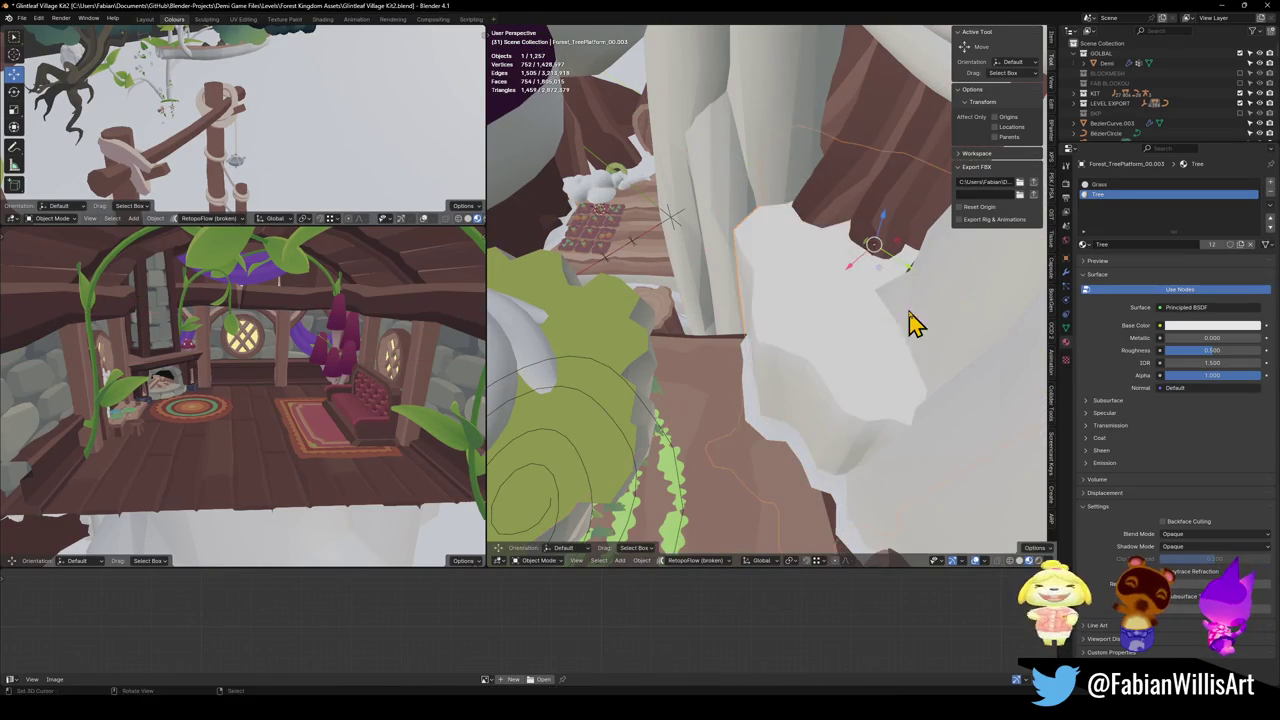
Step: Bring the trunk into view and delete the white rock object beneath it
scroll(785, 355, "up", 10)
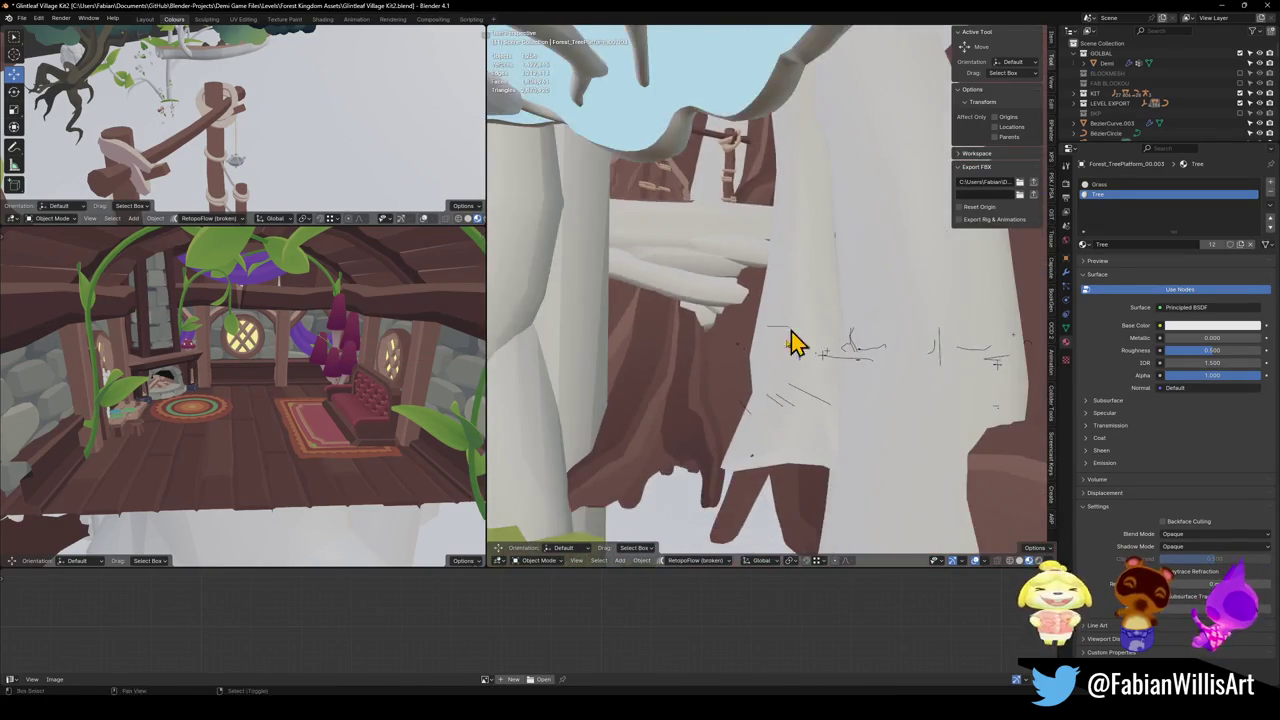
scroll(843, 235, "up", 8)
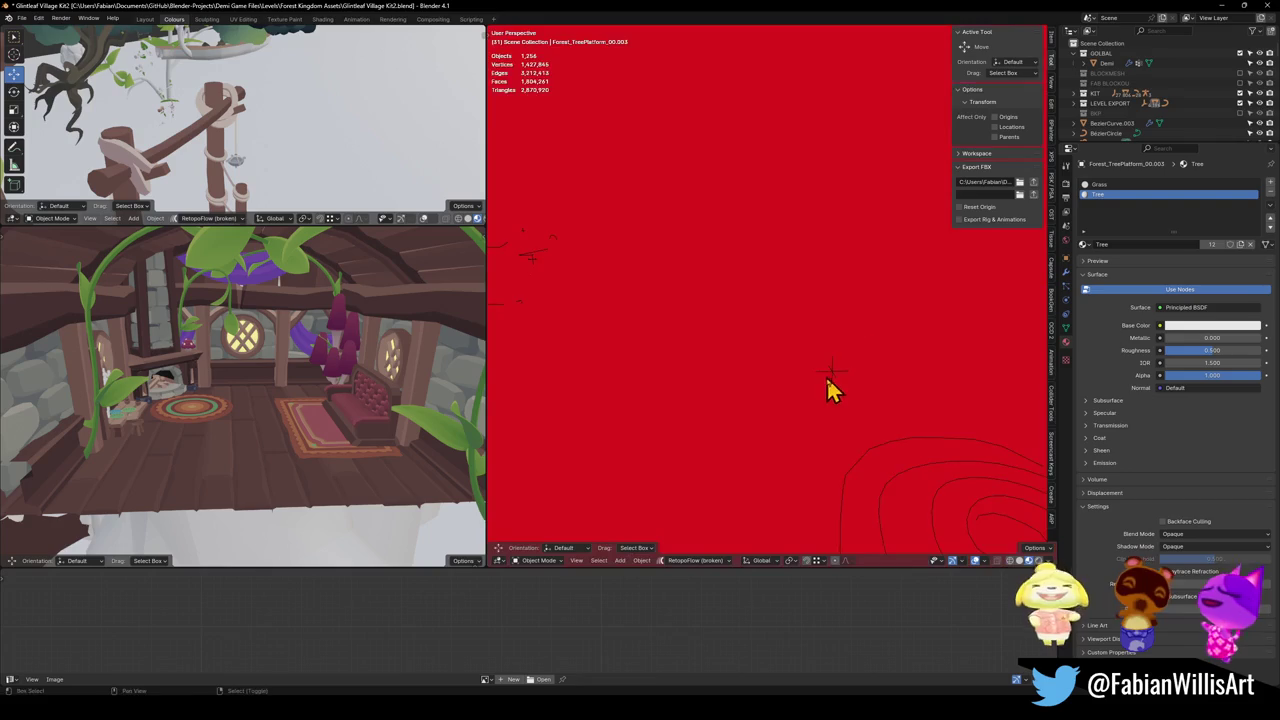
scroll(837, 312, "down", 10)
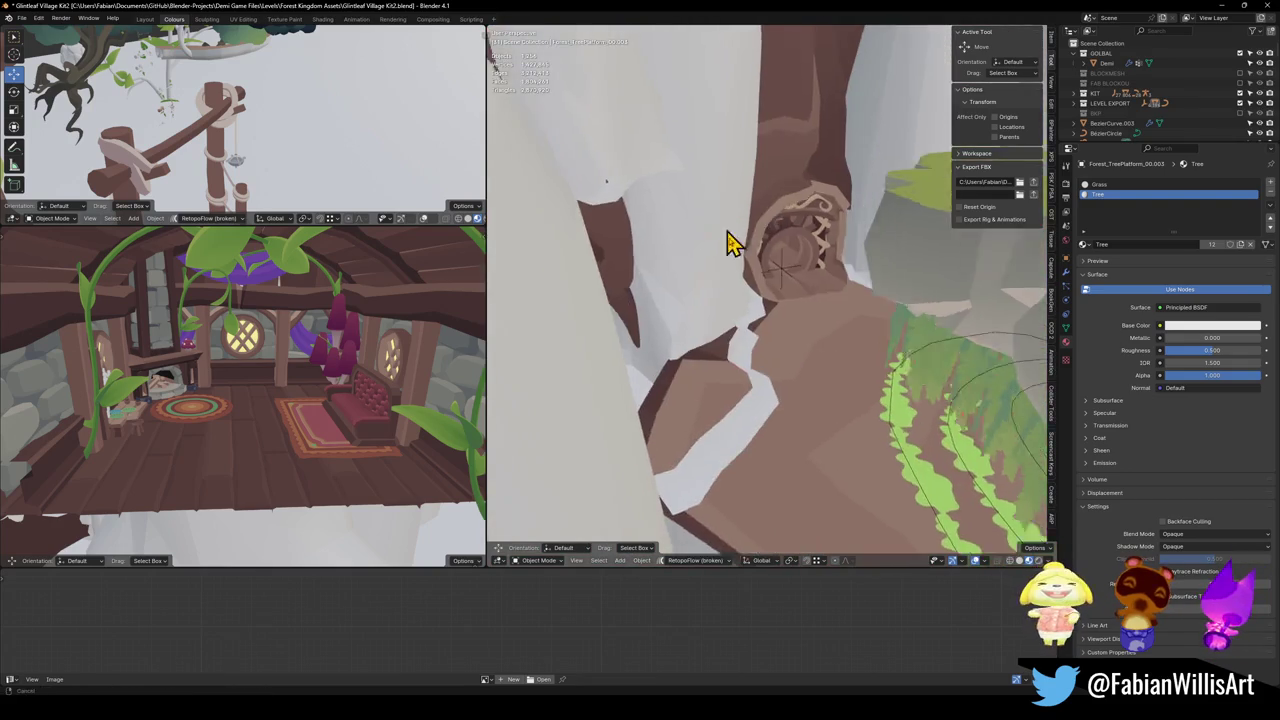
mouse_move(810, 340)
left_mouse_down()
mouse_move(697, 372)
mouse_move(734, 363)
mouse_move(780, 386)
left_mouse_up()
scroll(837, 403, "down", 5)
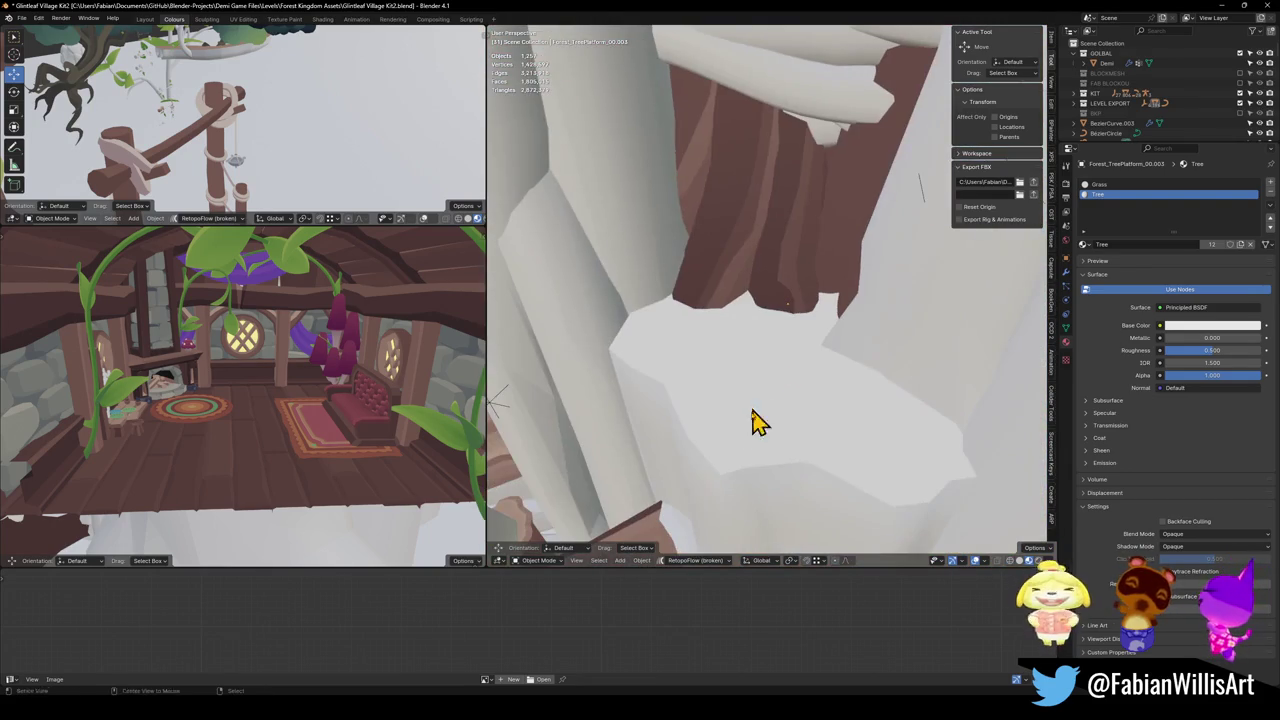
key("Delete")
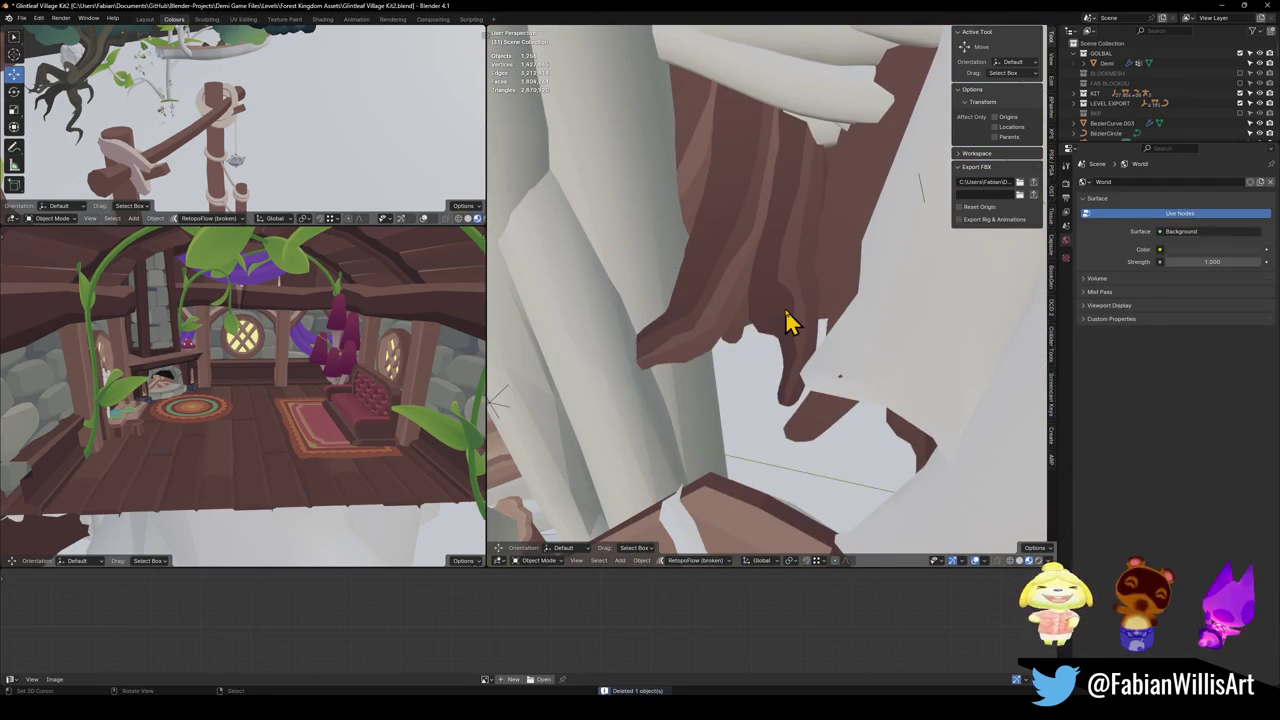
Step: In Edit Mode, pull a vertex of the tree border piece straight down along Z
left_click(770, 340)
key("Tab")
key("g")
key("z")
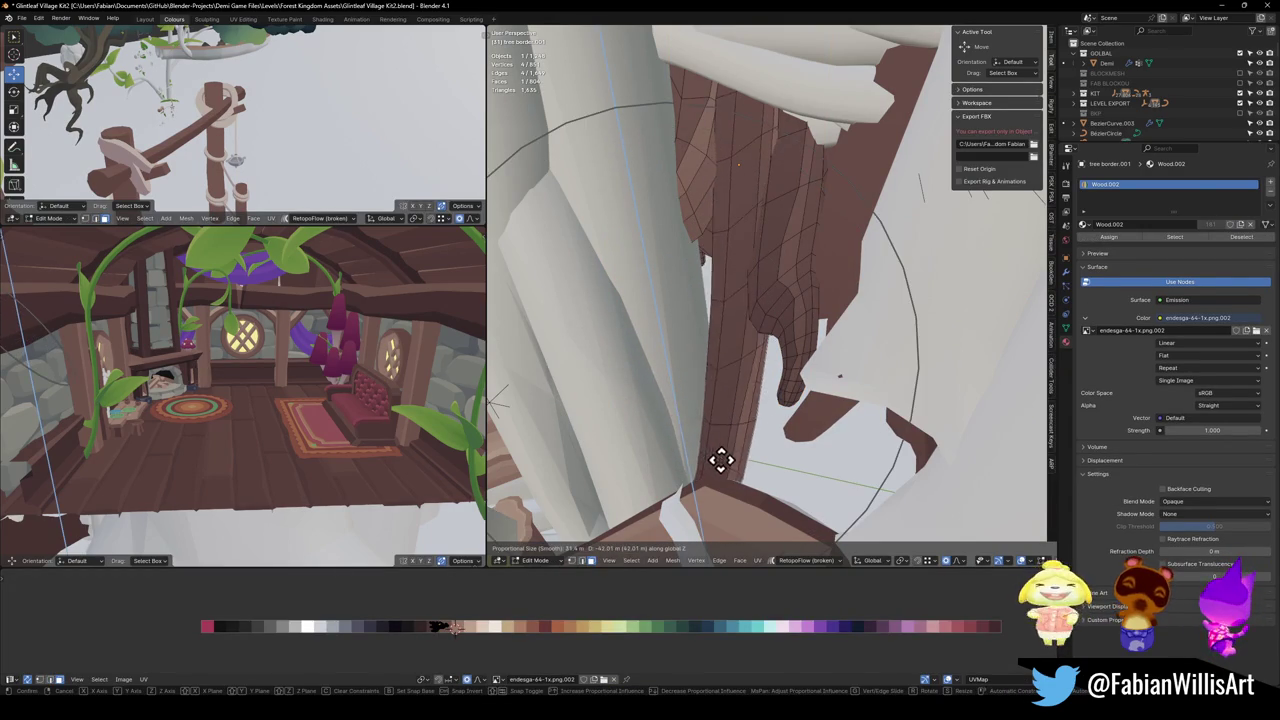
left_click(740, 490)
mouse_move(740, 490)
left_mouse_down()
mouse_move(790, 350)
mouse_move(843, 257)
mouse_move(829, 303)
mouse_move(843, 318)
mouse_move(723, 420)
mouse_move(889, 266)
mouse_move(589, 383)
mouse_move(700, 405)
mouse_move(729, 300)
mouse_move(720, 274)
mouse_move(894, 343)
mouse_move(876, 342)
left_mouse_up()
key("Tab")
Step: Lower the selected vertices of tree border.004 along the vertical axis
left_click(706, 414)
left_click(900, 345)
key("Tab")
key("g")
key("z")
scroll(855, 510, "up", 8)
left_click(846, 526)
mouse_move(846, 526)
left_mouse_down()
mouse_move(766, 380)
mouse_move(777, 349)
mouse_move(798, 392)
mouse_move(835, 403)
mouse_move(812, 413)
left_mouse_up()
key("Tab")
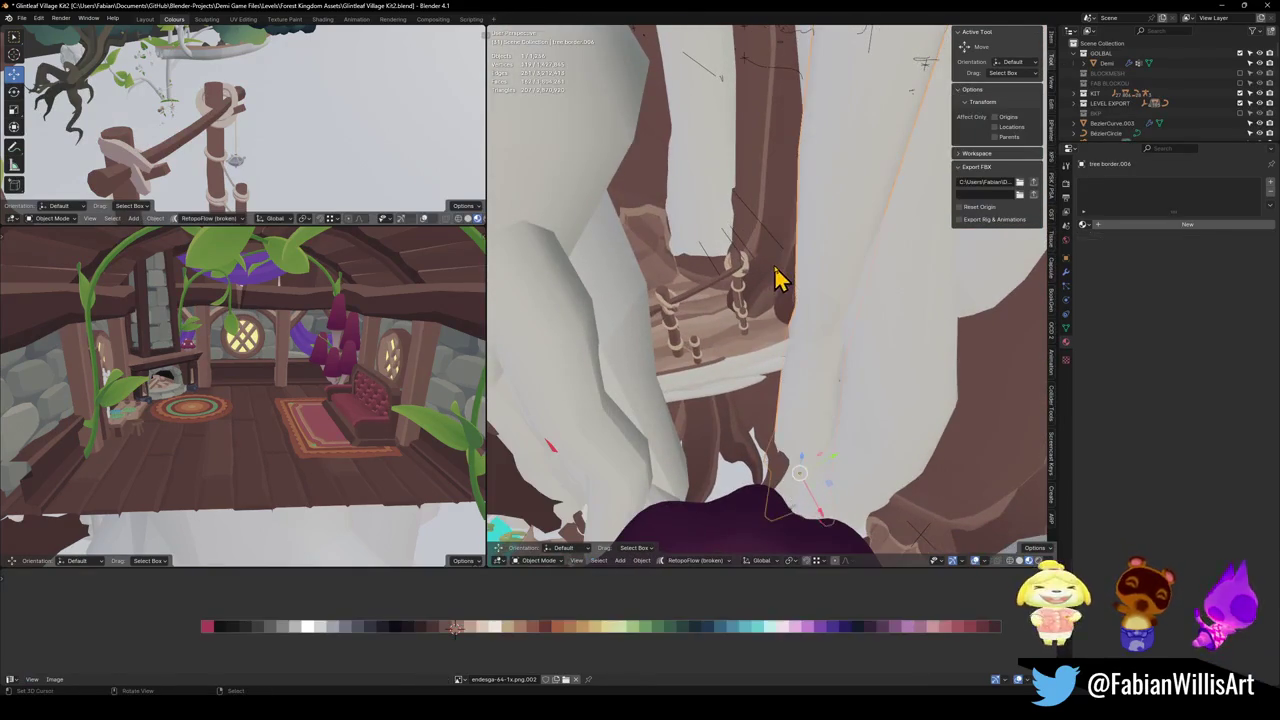
Step: Isolate tree border.001 and pull its root-tip vertices downward
left_click(755, 360)
left_click(738, 440)
key("KP_Decimal")
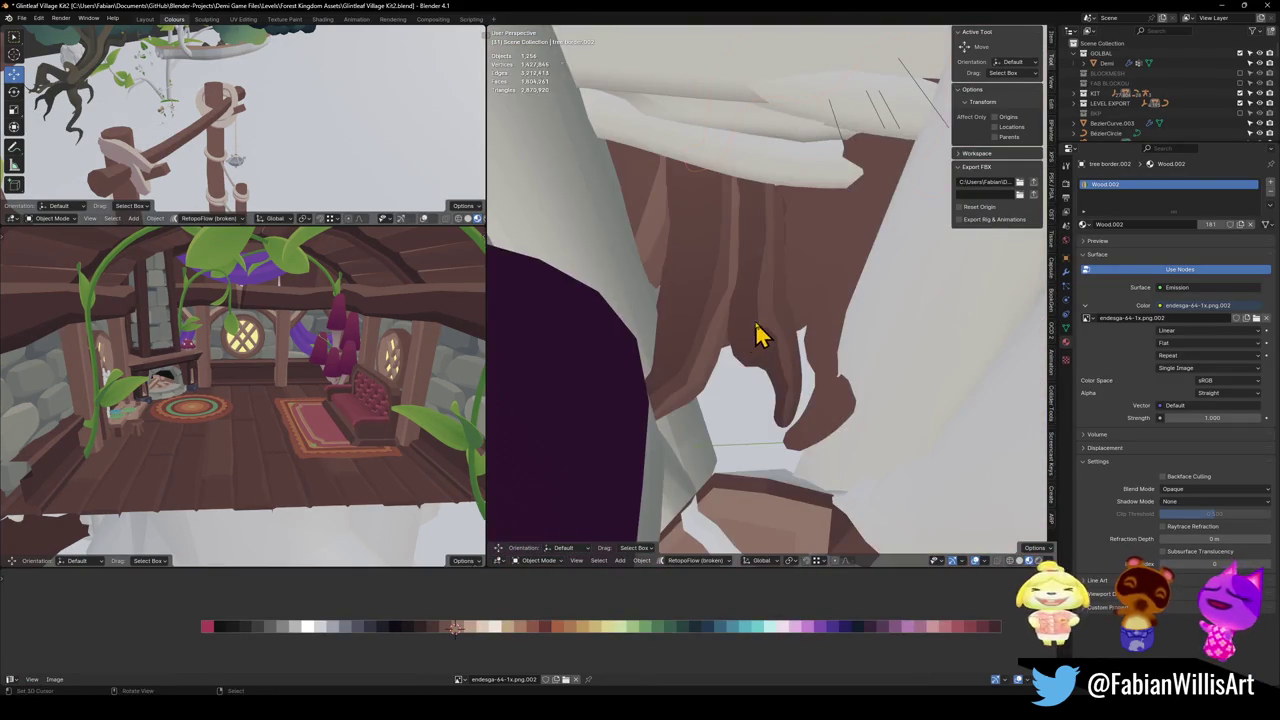
scroll(797, 357, "up", 2)
mouse_move(748, 351)
left_mouse_down()
mouse_move(703, 394)
mouse_move(737, 329)
mouse_move(770, 352)
left_mouse_up()
key("Tab")
key("KP_Divide")
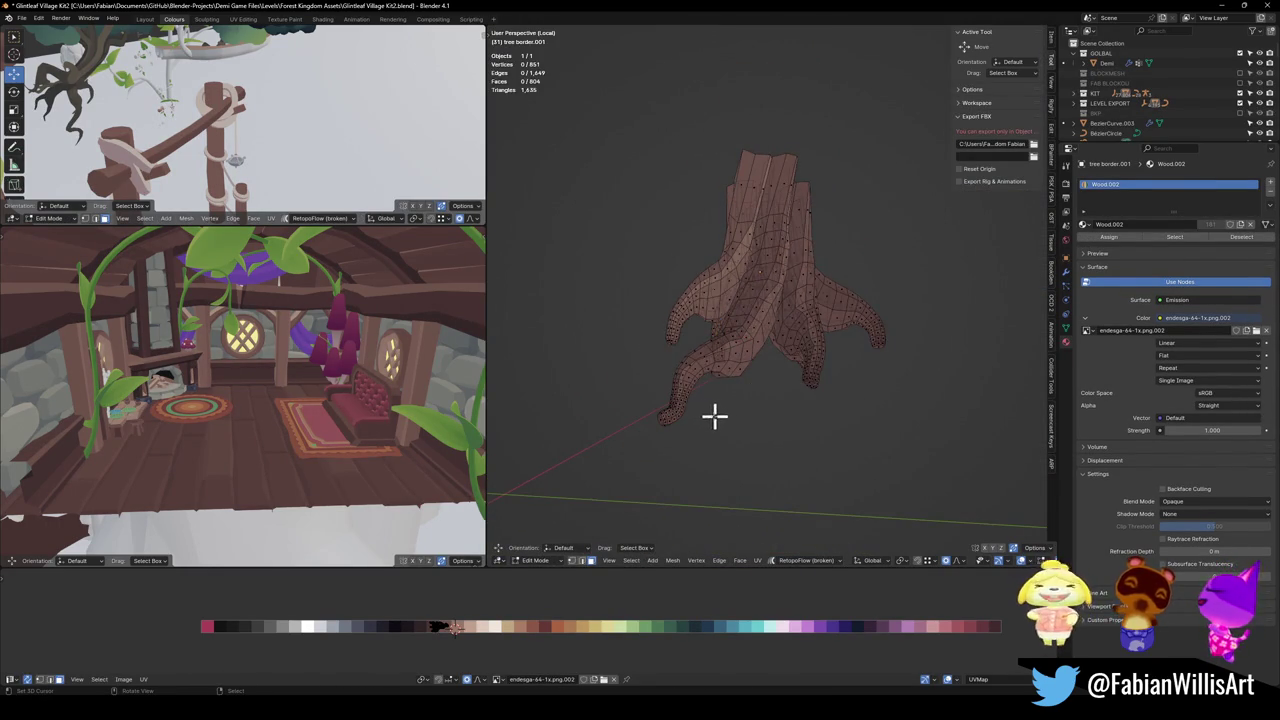
left_click_drag(939, 327, 939, 327)
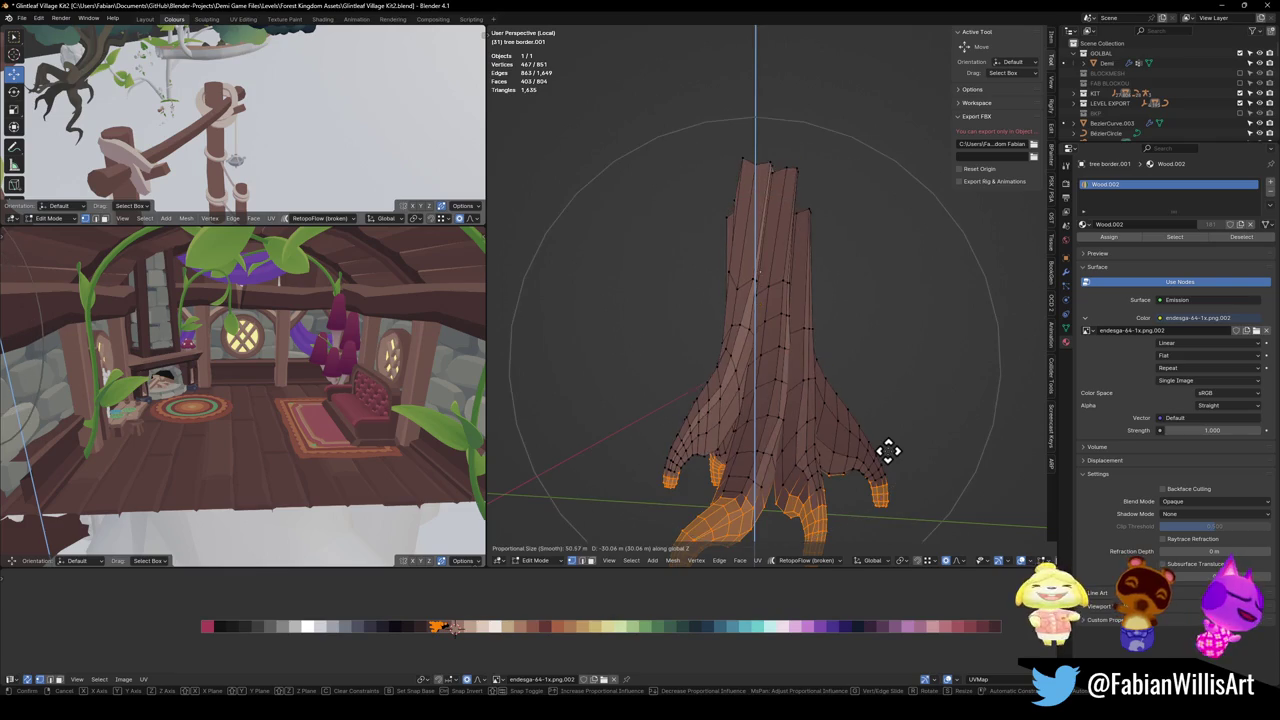
left_click(872, 518)
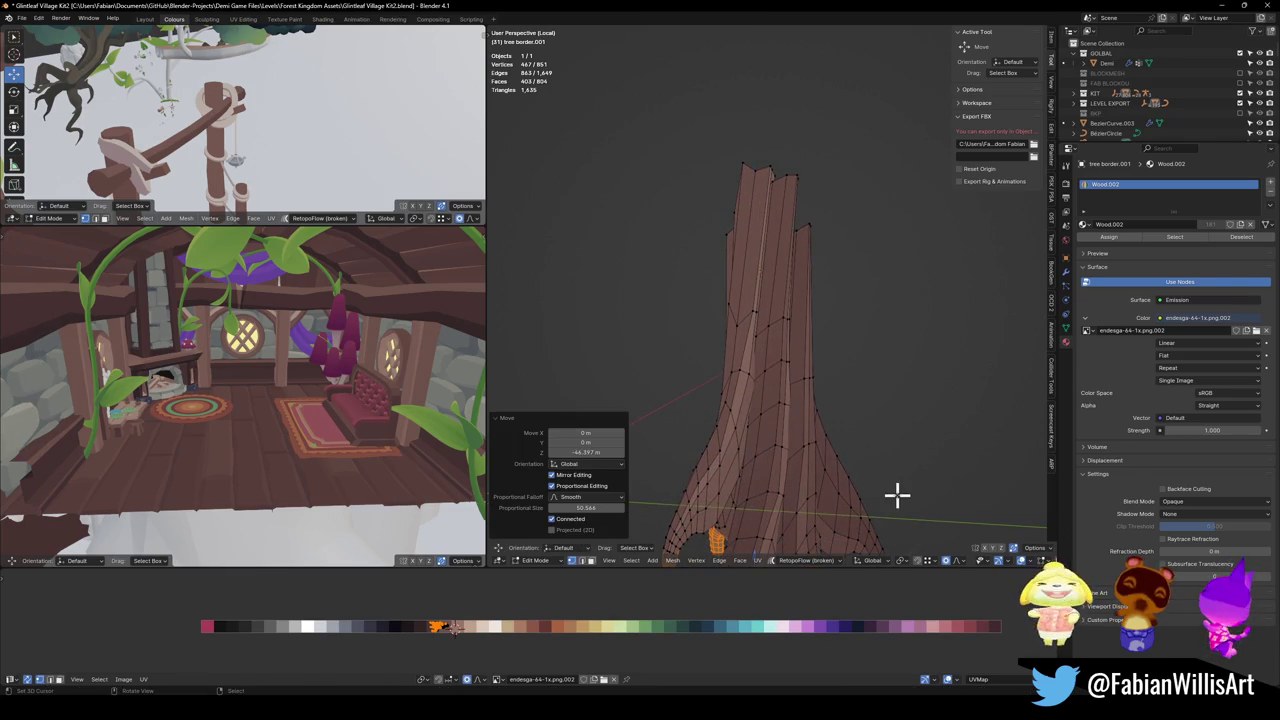
key("KP_Divide")
Step: Walk through the scene to check the trunk against the ledge, then select Tree border
key("shift+grave")
key("w")
key("s")
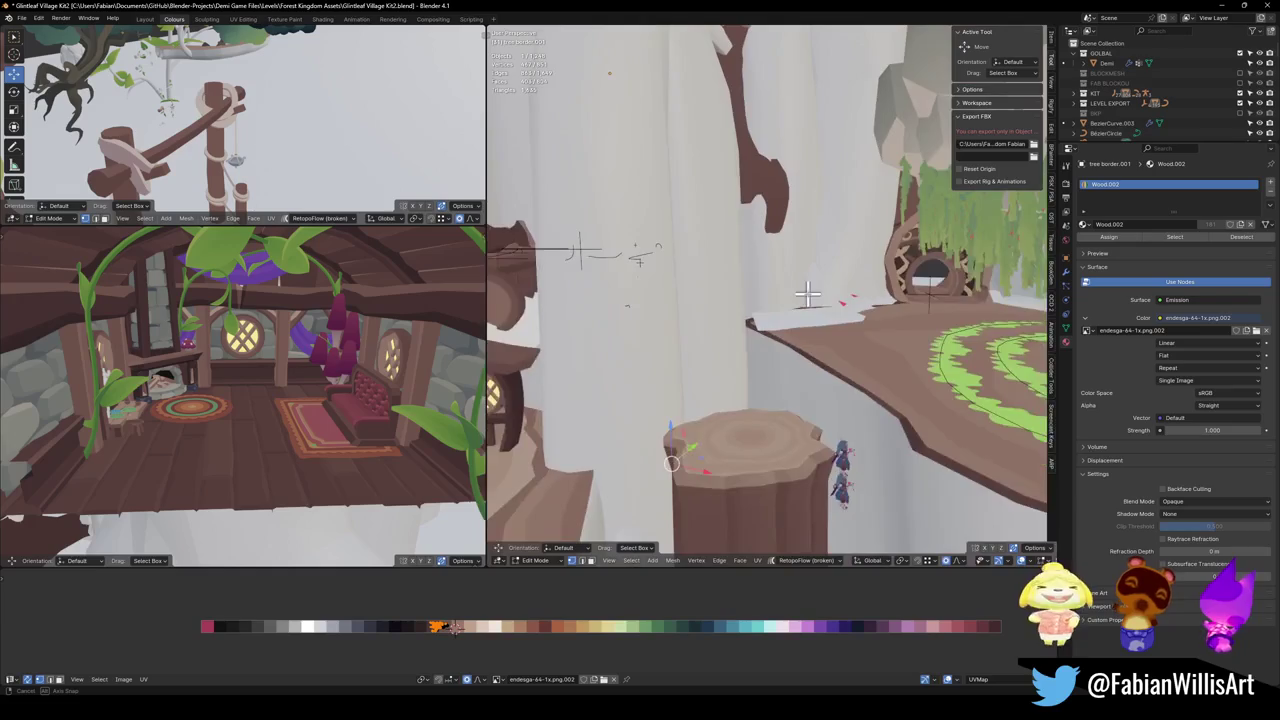
key("w")
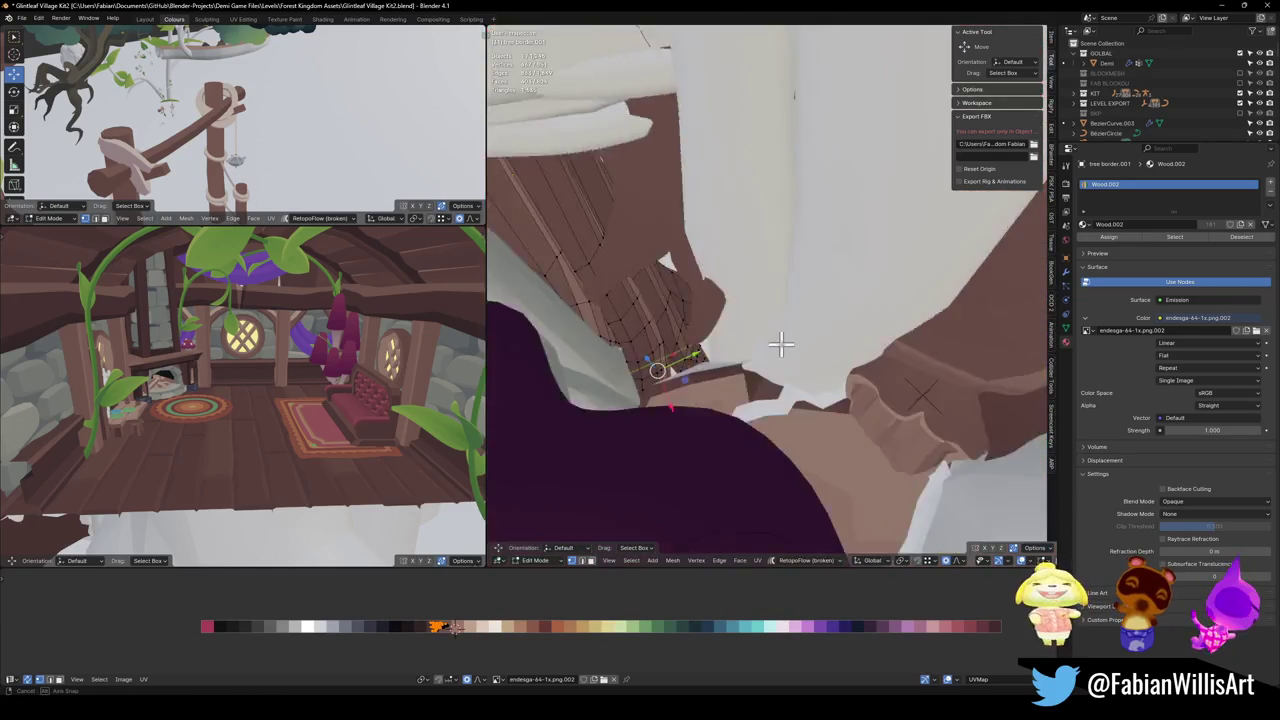
left_click(770, 348)
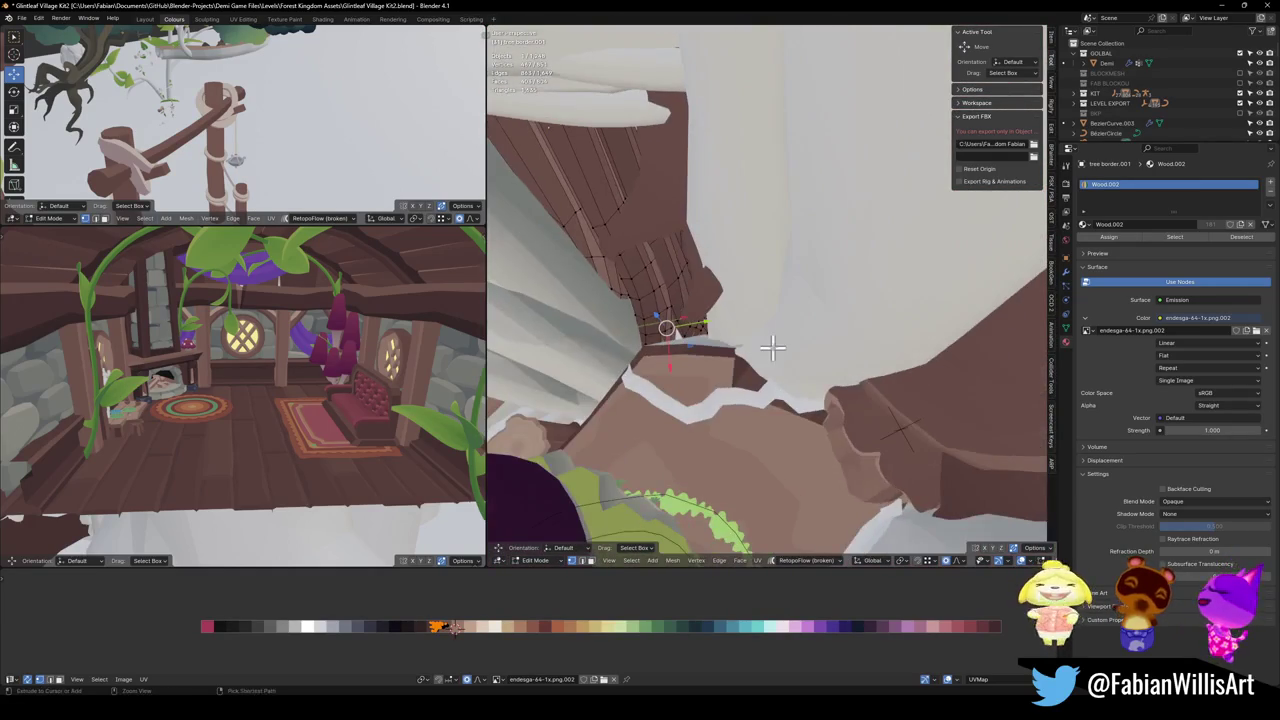
key("Tab")
left_click(803, 314)
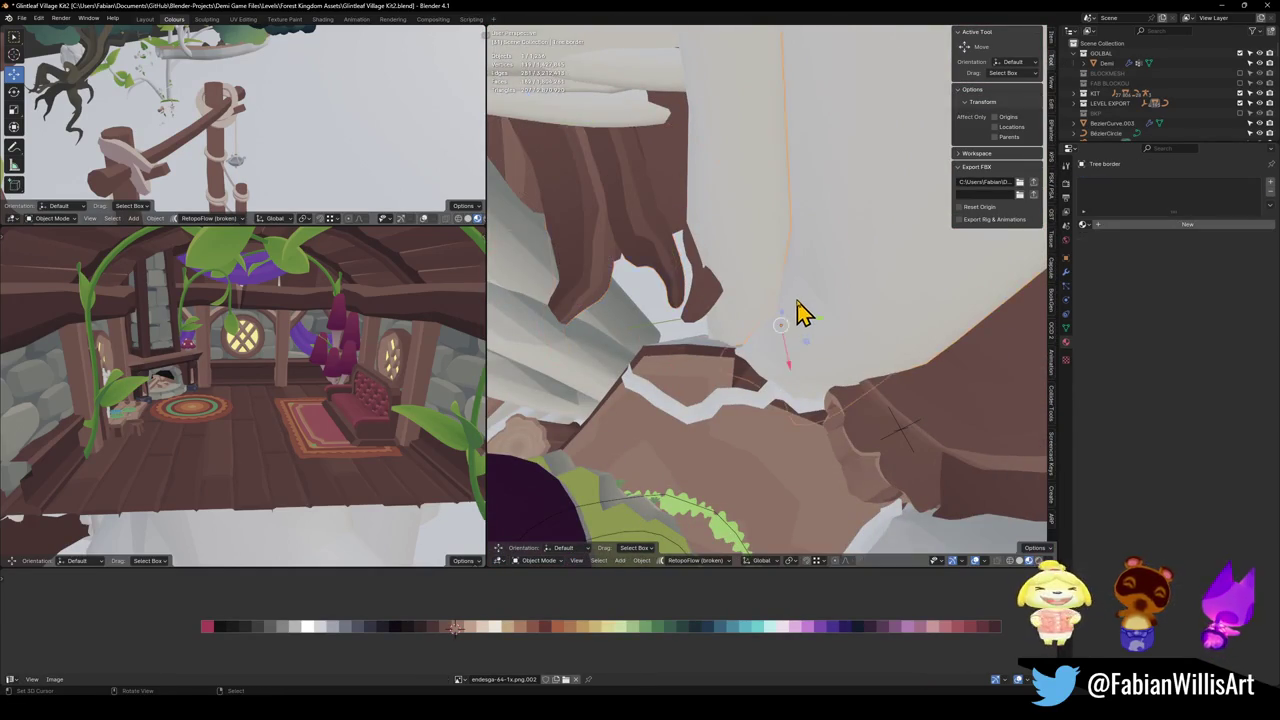
Step: Duplicate Tree border, rotate the copy 143° around Z and slide it level into place
key("KP_Decimal")
key("shift+d")
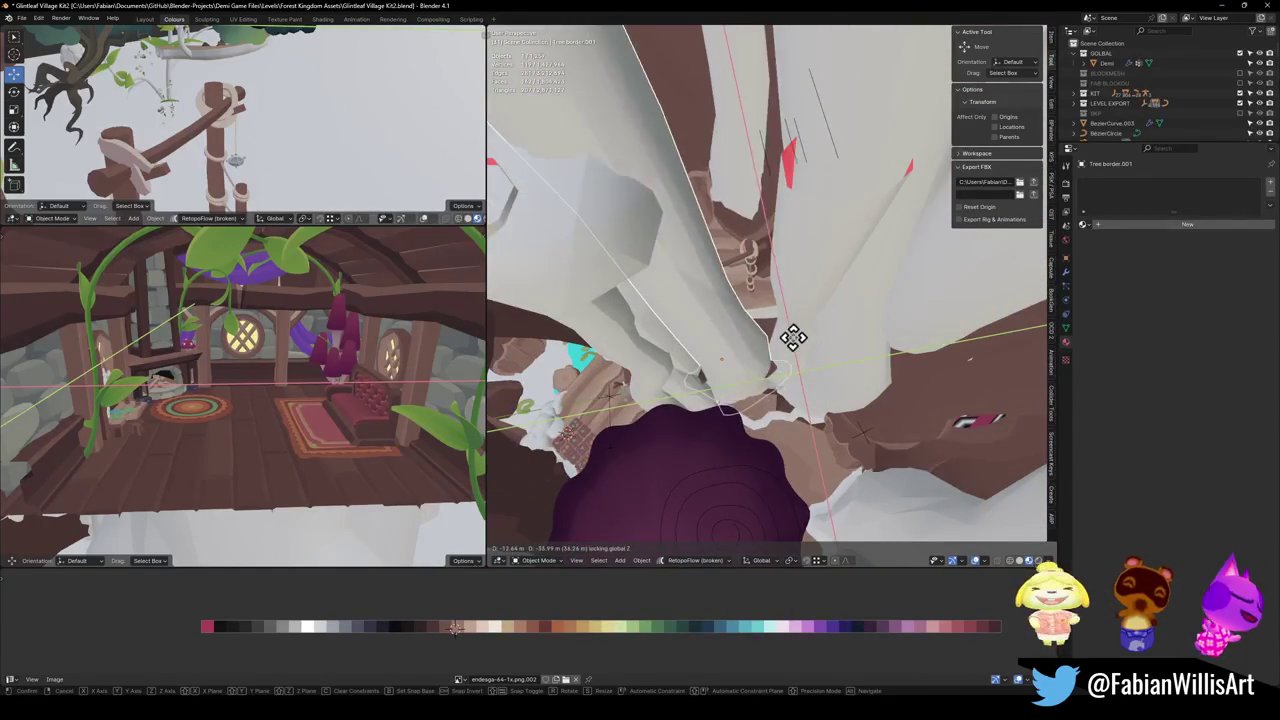
left_click(794, 354)
key("r")
key("z")
left_click(767, 295)
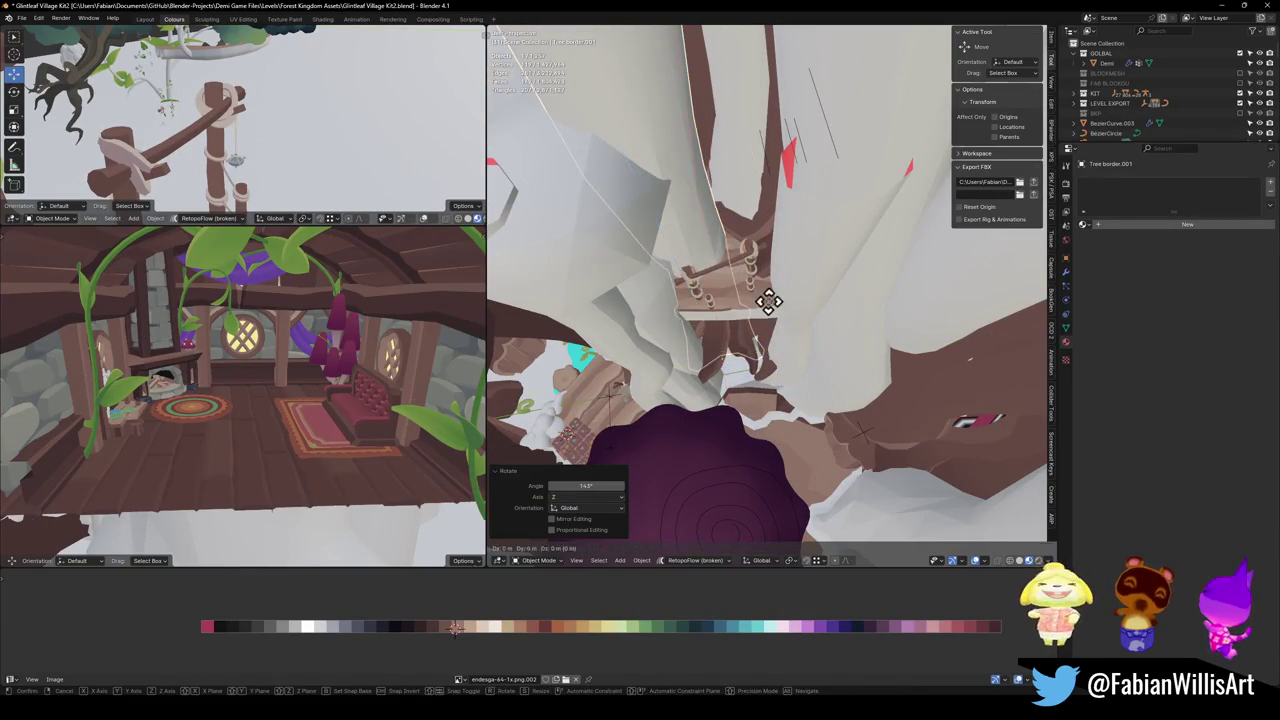
key("g")
key("shift+z")
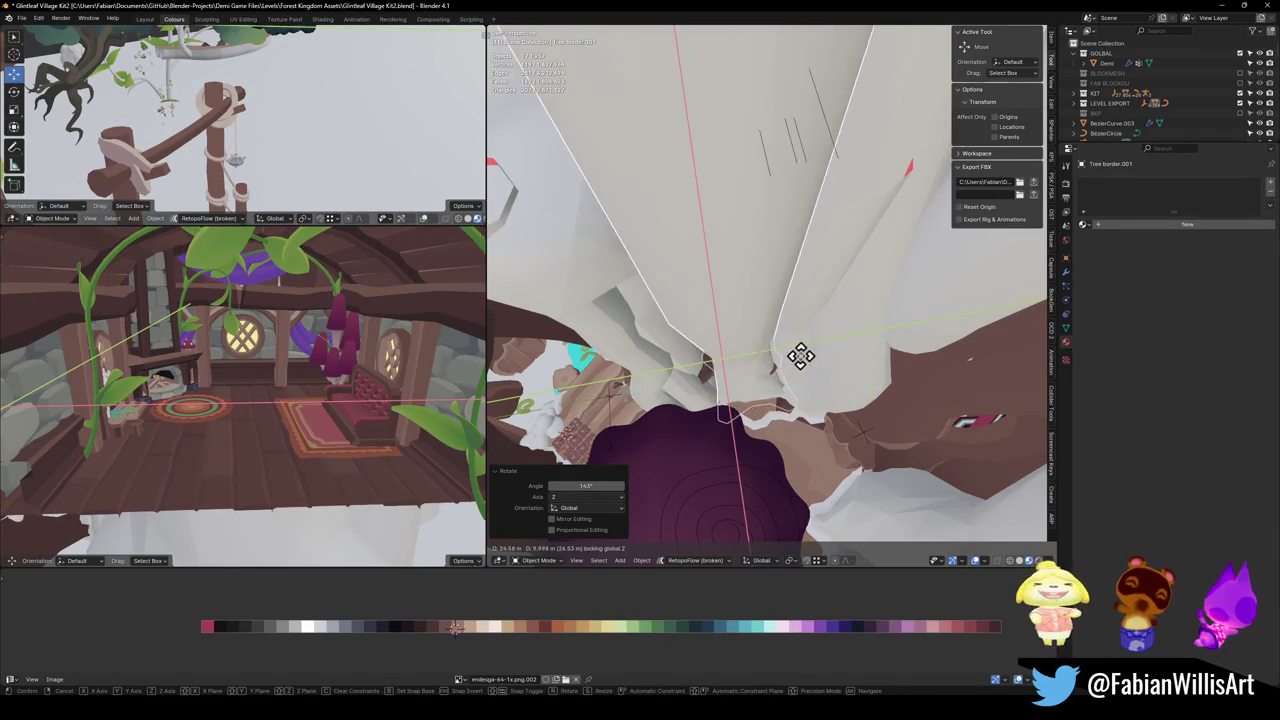
left_click(748, 358)
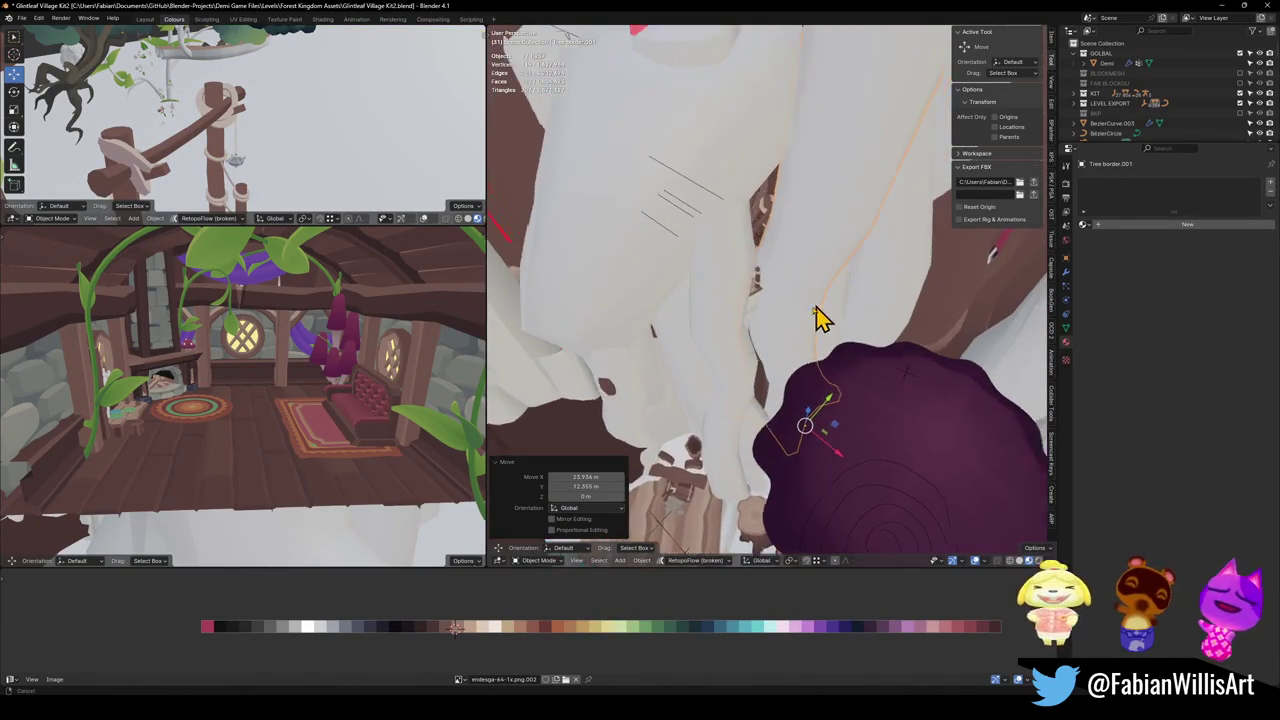
Step: Isolate the duplicate in front view and remove its upper trunk faces and spike vertices
key("Tab")
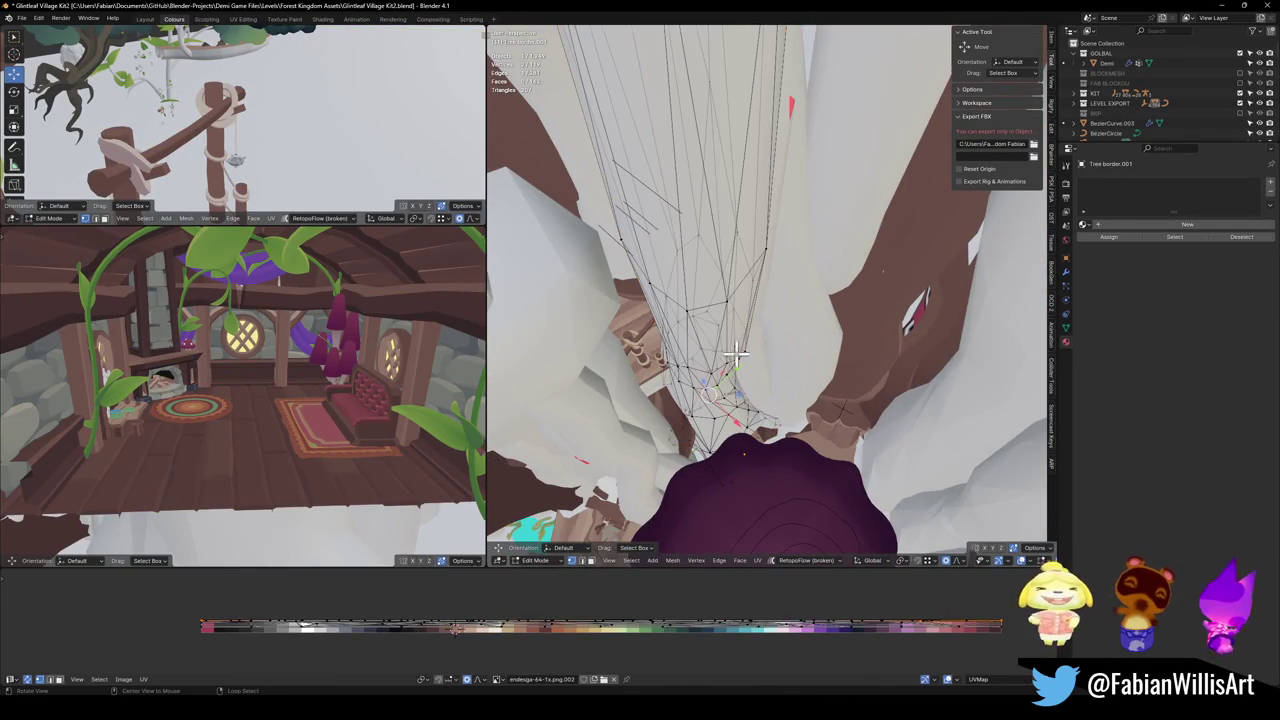
left_click_drag(718, 330, 754, 280)
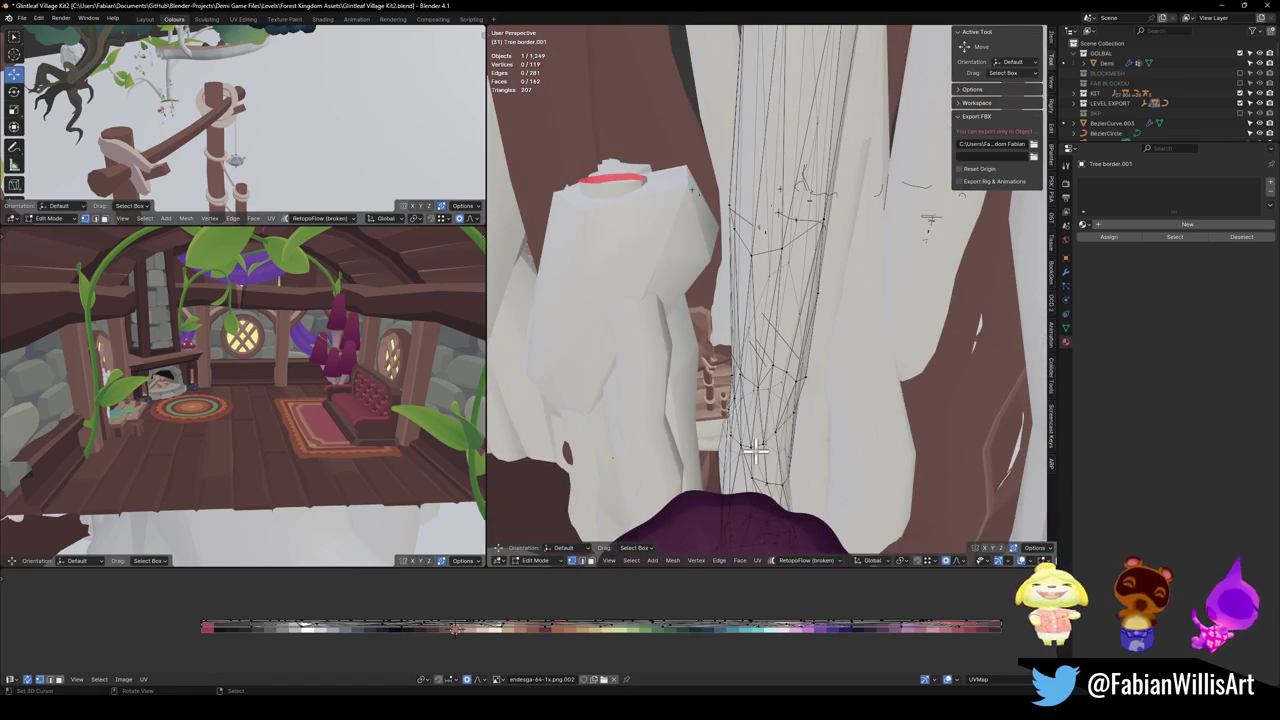
key("KP_Divide")
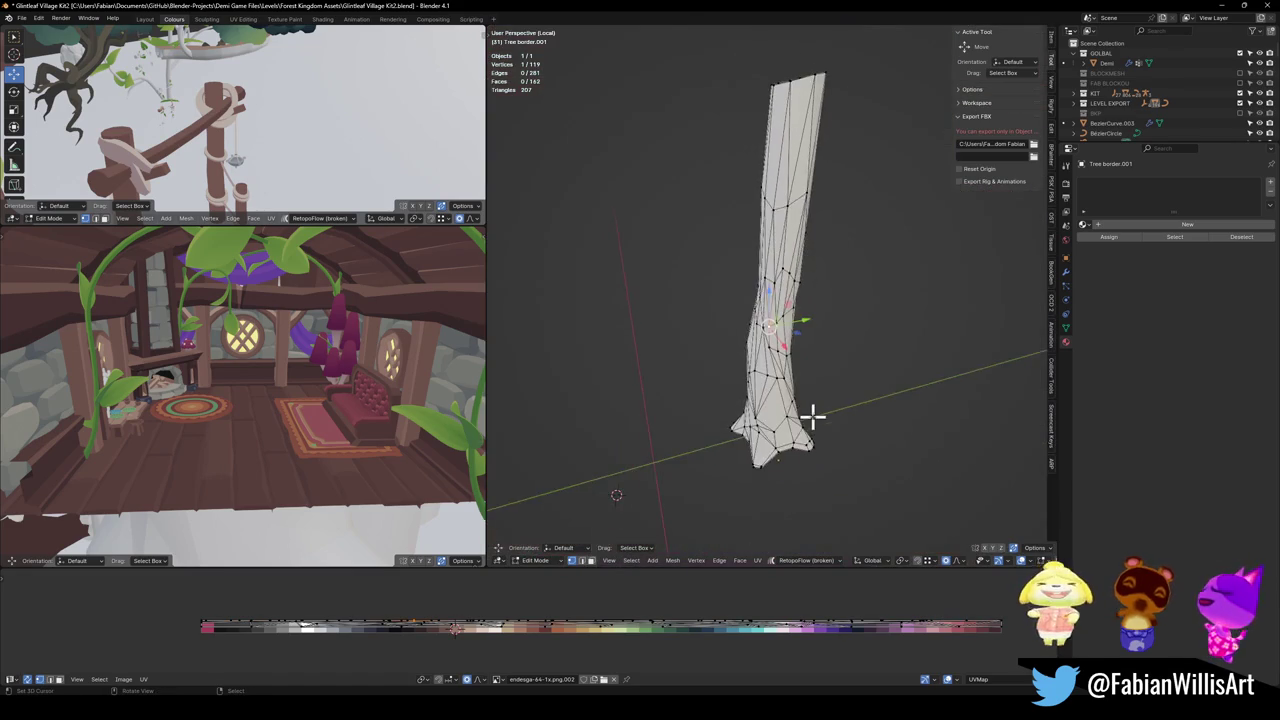
key("KP_1")
key("3")
key("a")
key("alt+a")
mouse_move(663, 51)
left_mouse_down()
mouse_move(934, 329)
mouse_move(861, 304)
left_mouse_up()
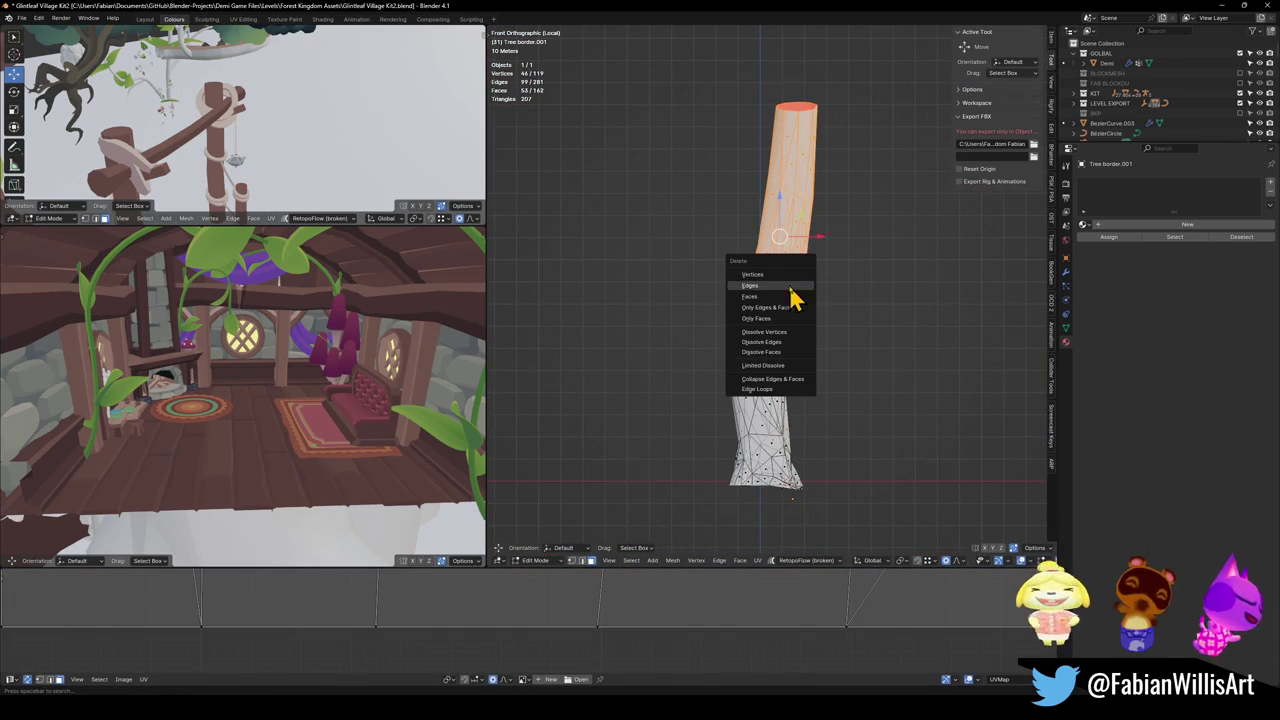
left_click(793, 285)
scroll(805, 300, "up", 3)
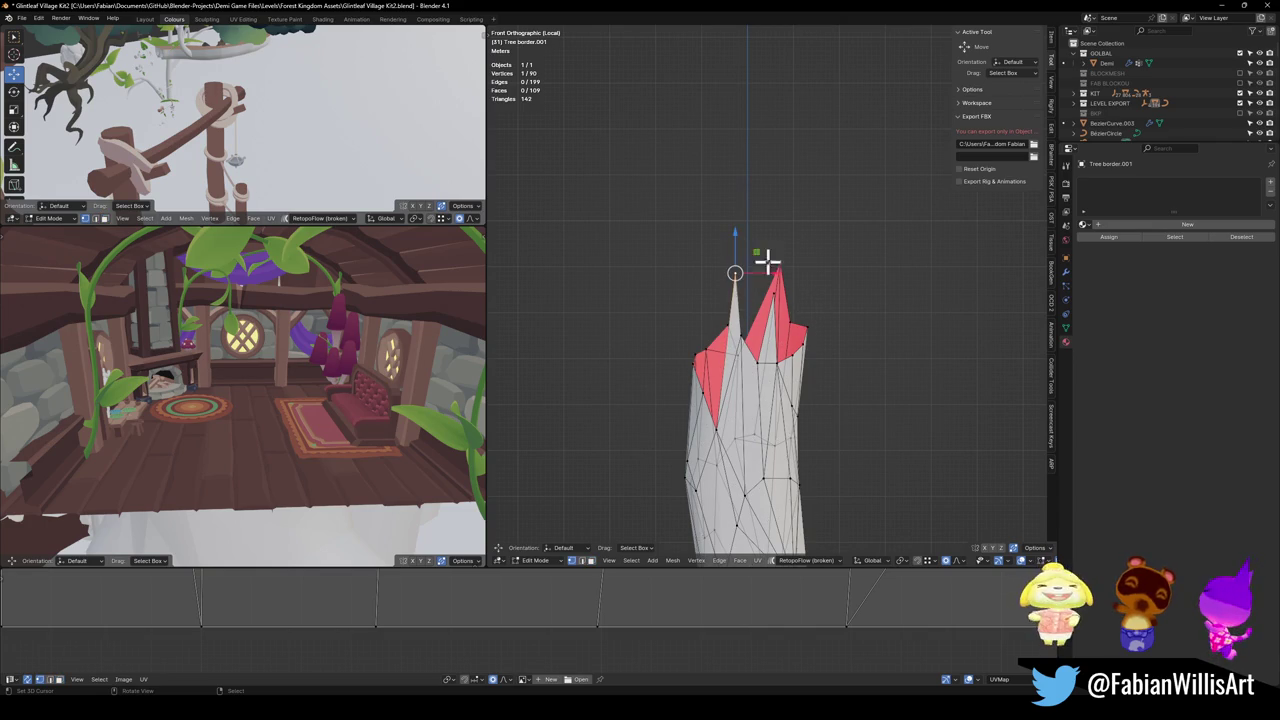
key("ctrl+x")
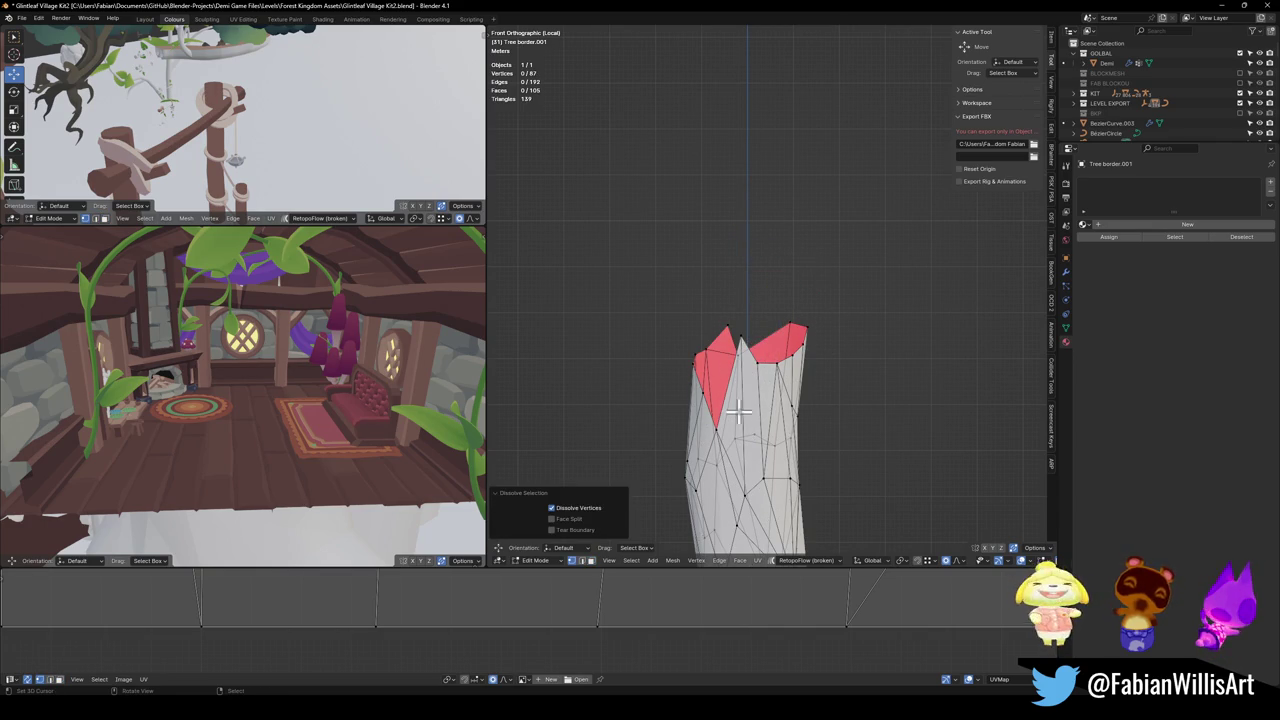
Step: Raise a top vertex, dissolve a stray one and scale the top vertex ring flat
right_click(716, 428, "shift")
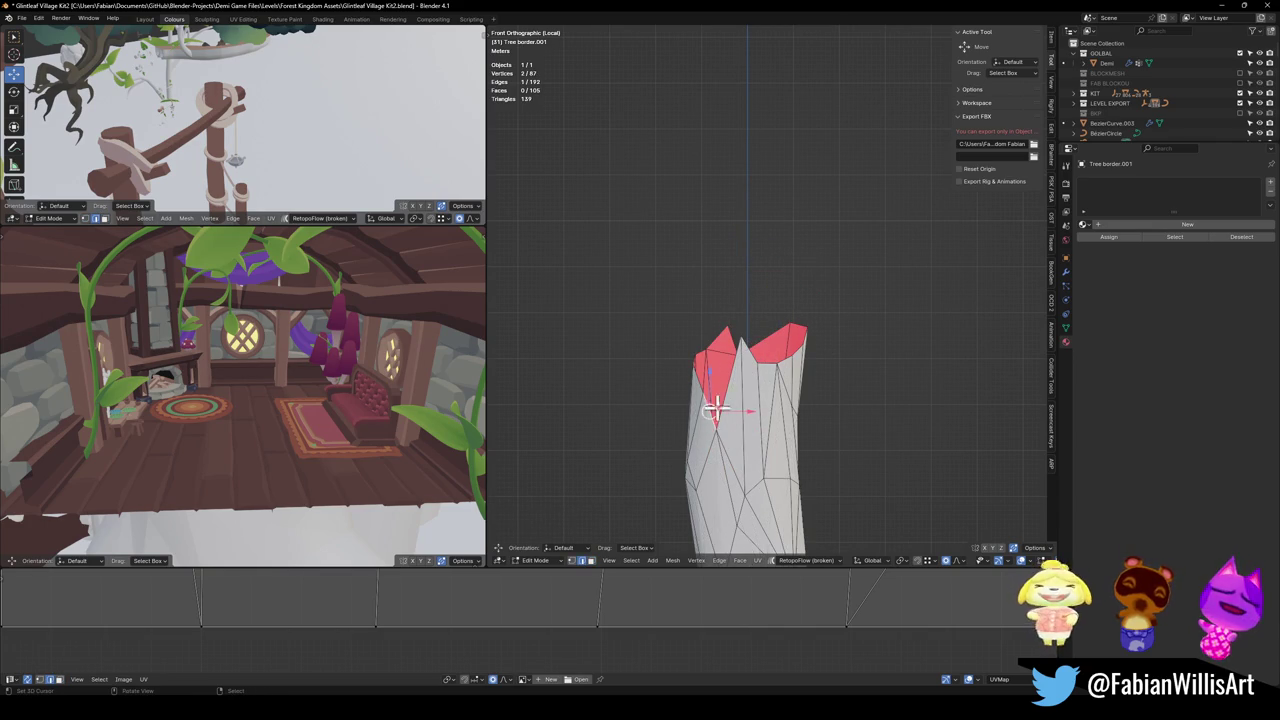
left_click_drag(721, 388, 768, 398)
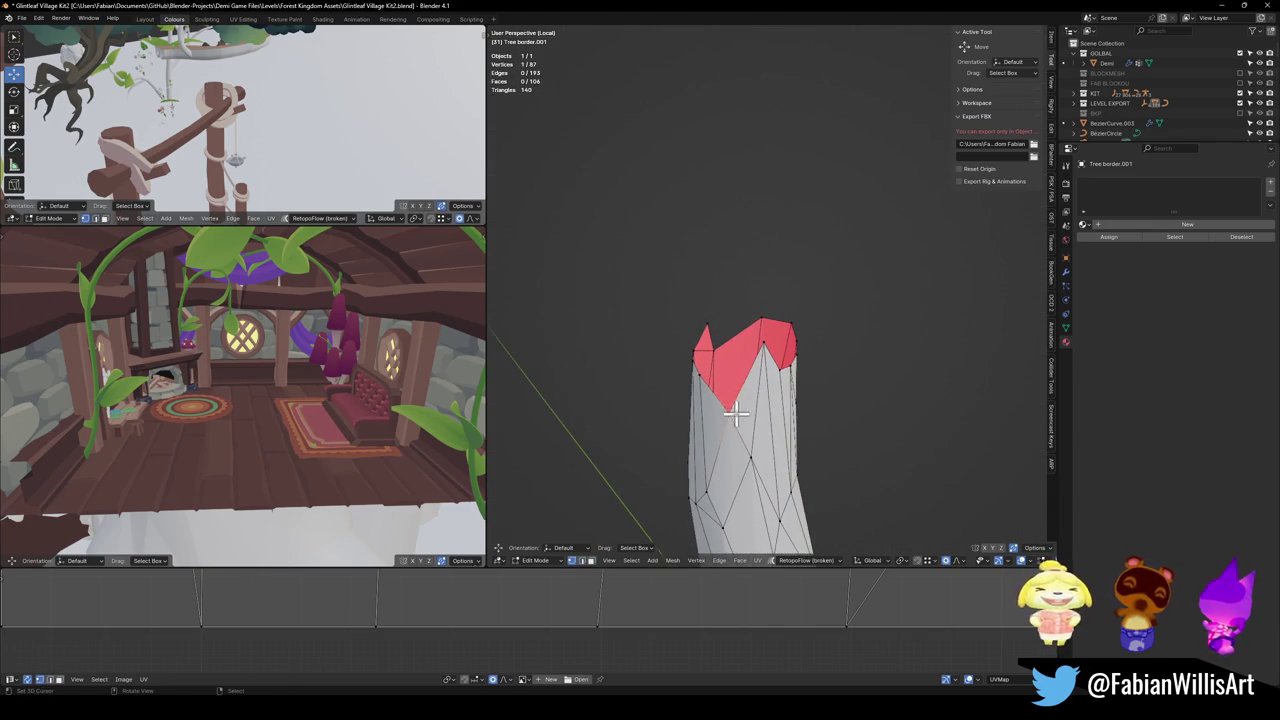
left_click(735, 413)
key("g")
key("z")
left_click(768, 360)
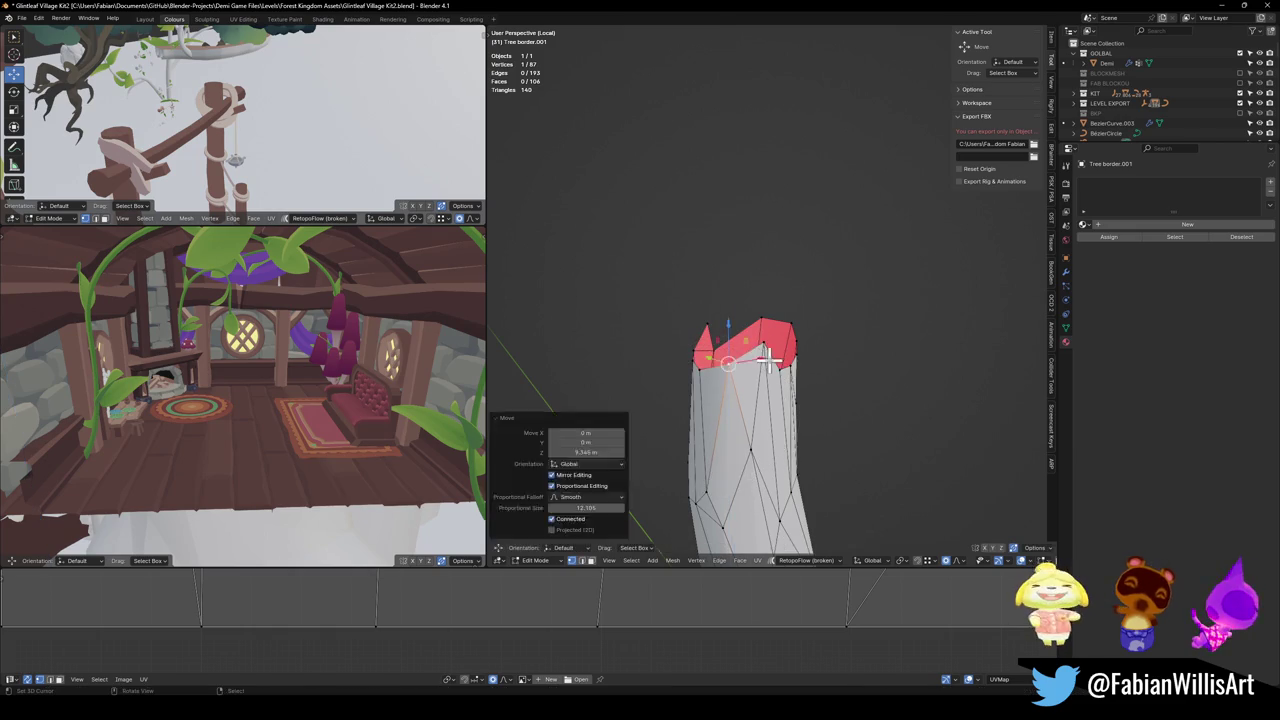
key("ctrl+x")
left_click_drag(786, 337, 780, 357)
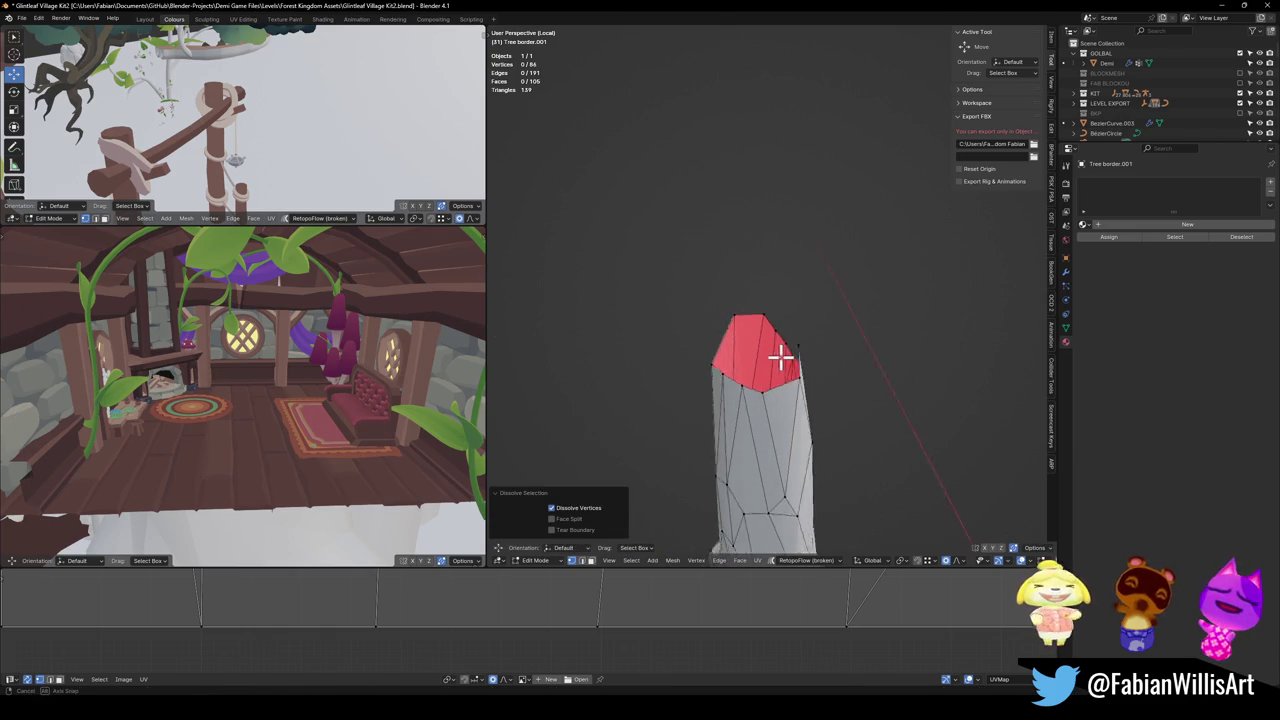
left_click(780, 357, "alt")
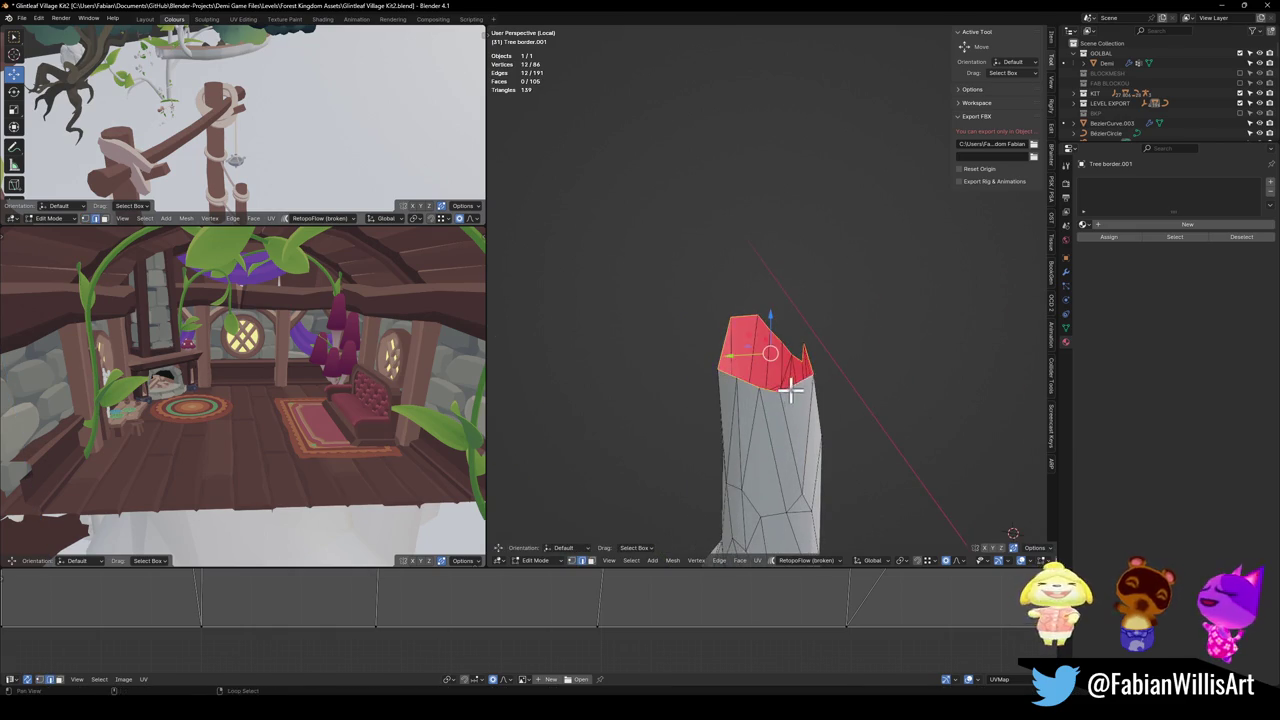
key("s")
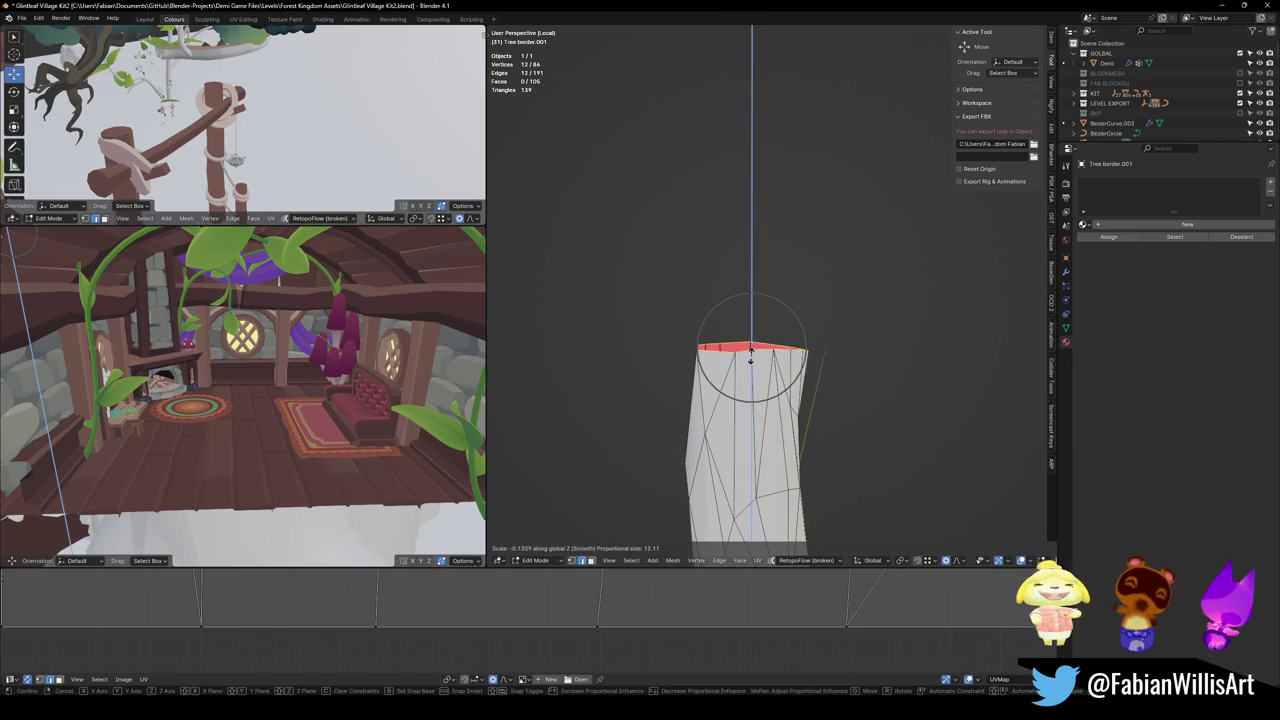
left_click(757, 348)
Step: Lower the trunk vertices about 4.3 m and shift them sideways on the level plane
key("KP_Divide")
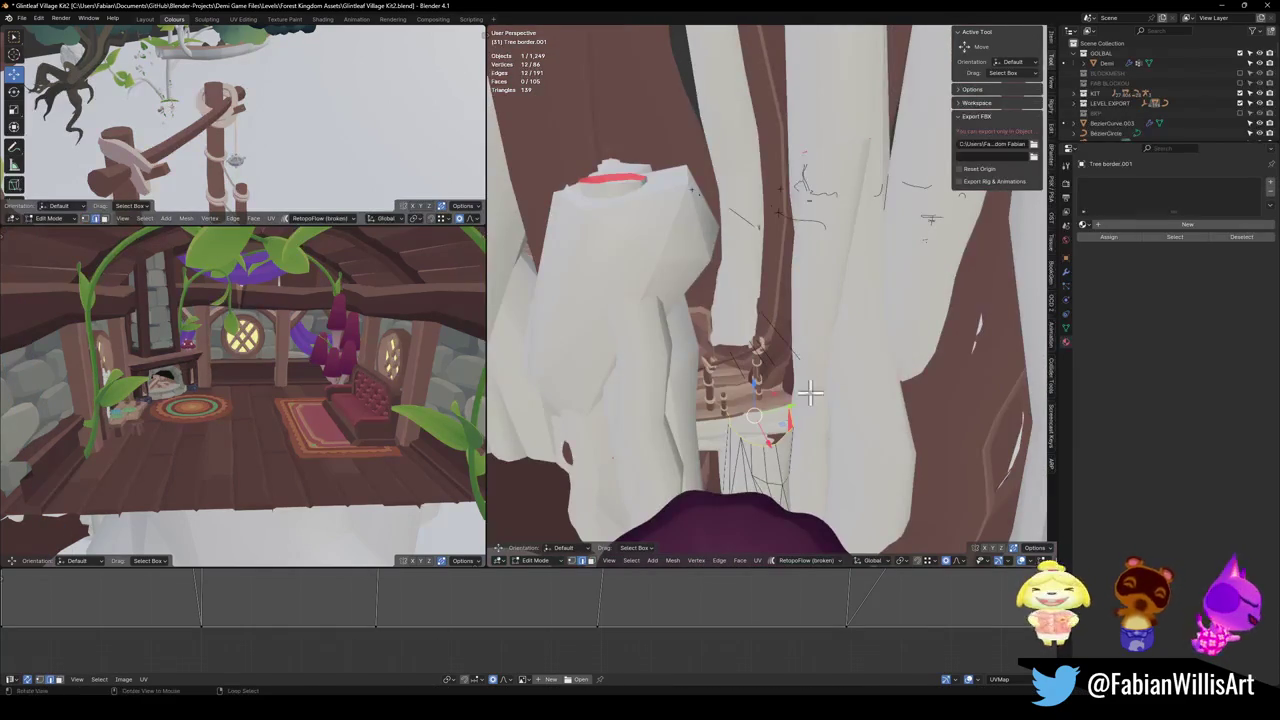
scroll(771, 418, "up", 3)
key("g")
key("z")
scroll(812, 303, "down", 6)
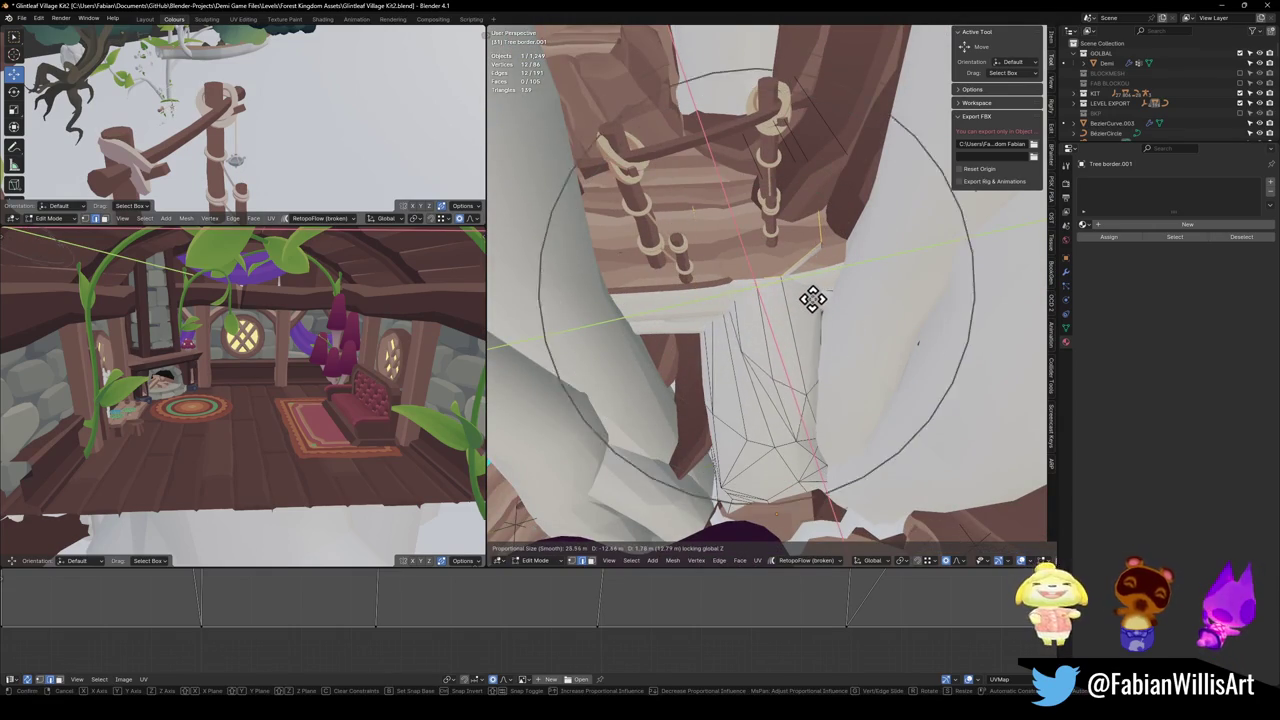
left_click(815, 305)
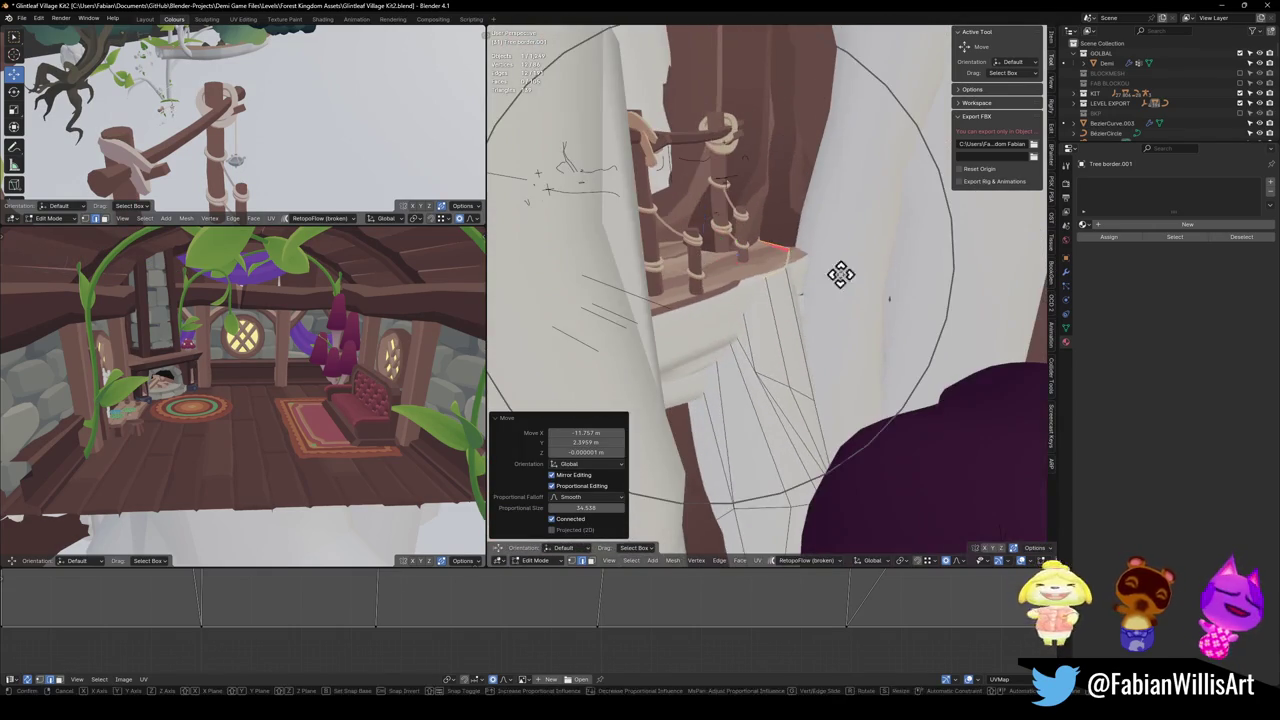
key("g")
key("shift+z")
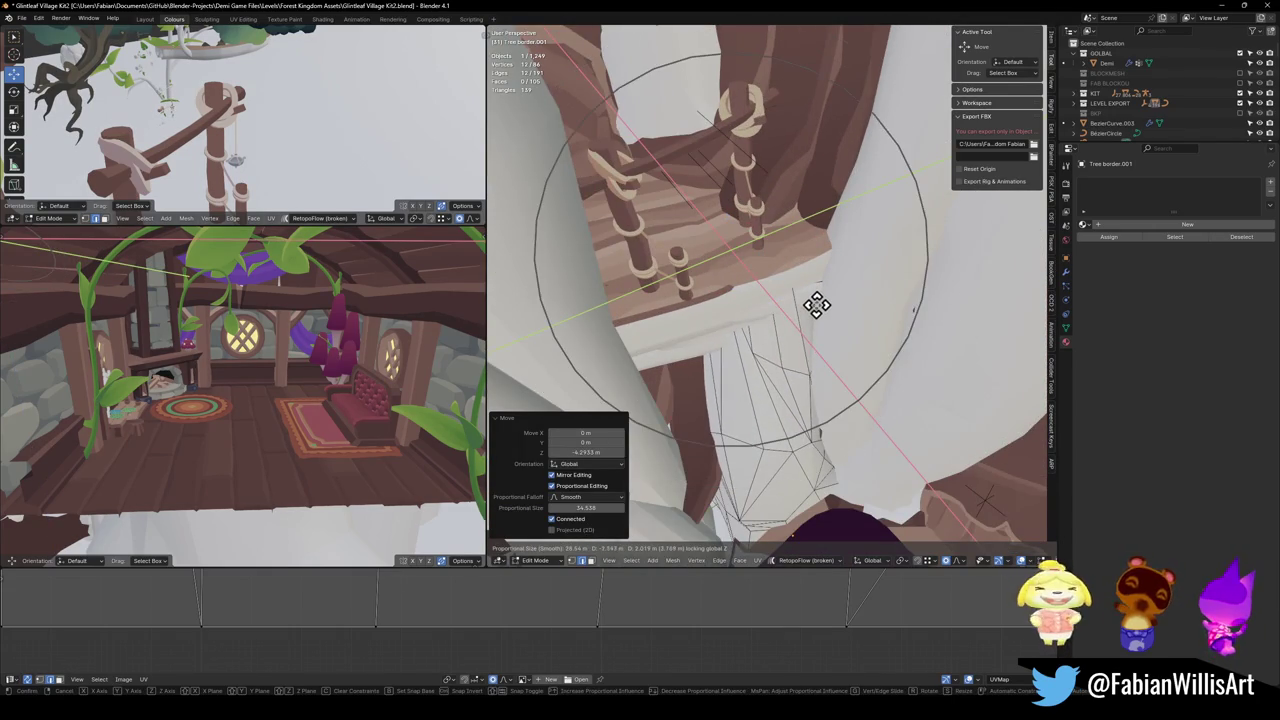
left_click(818, 312)
key("Tab")
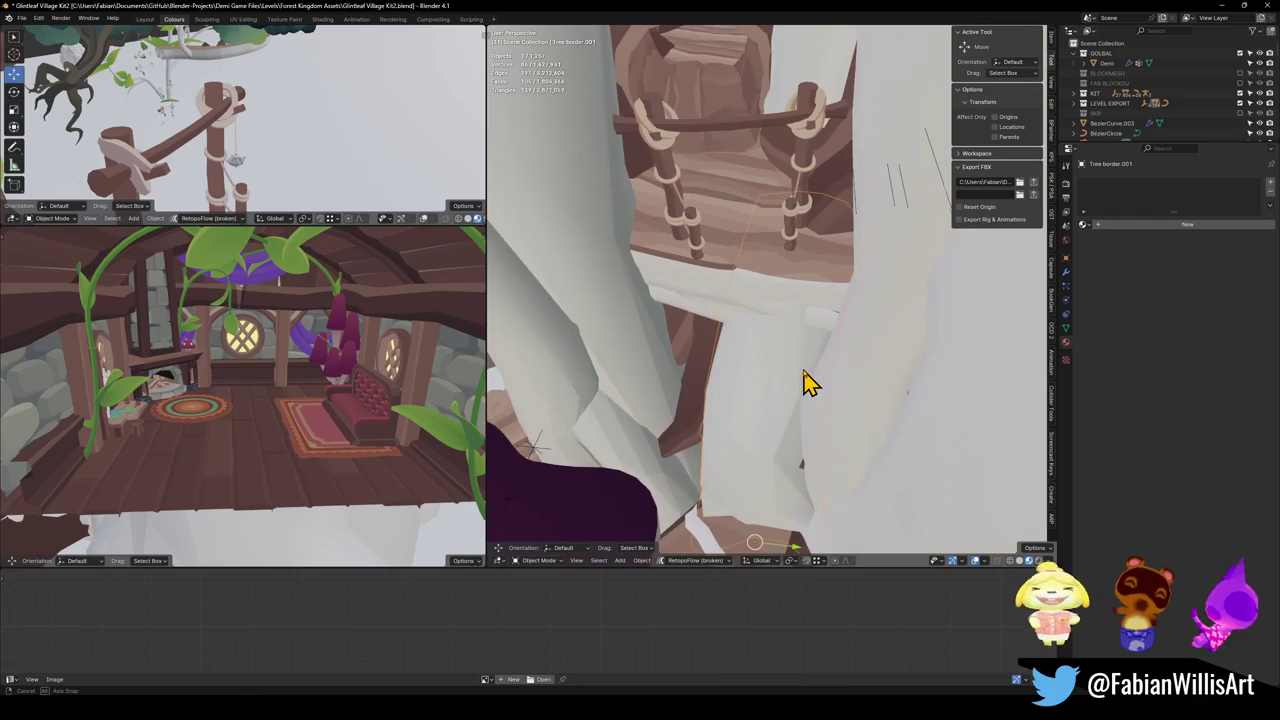
Step: Pull the border's lower-edge vertices down with proportional editing to meet the ground
key("Tab")
key("1")
left_click(783, 470)
key("g")
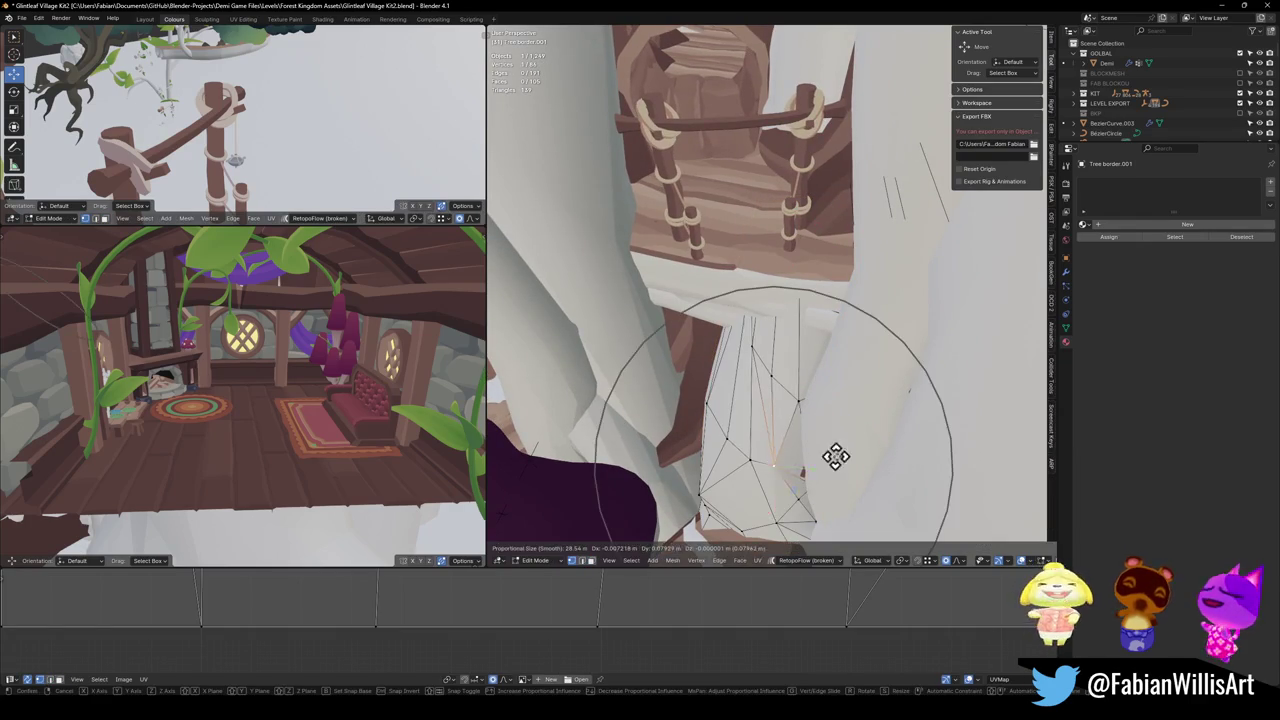
left_click(813, 494)
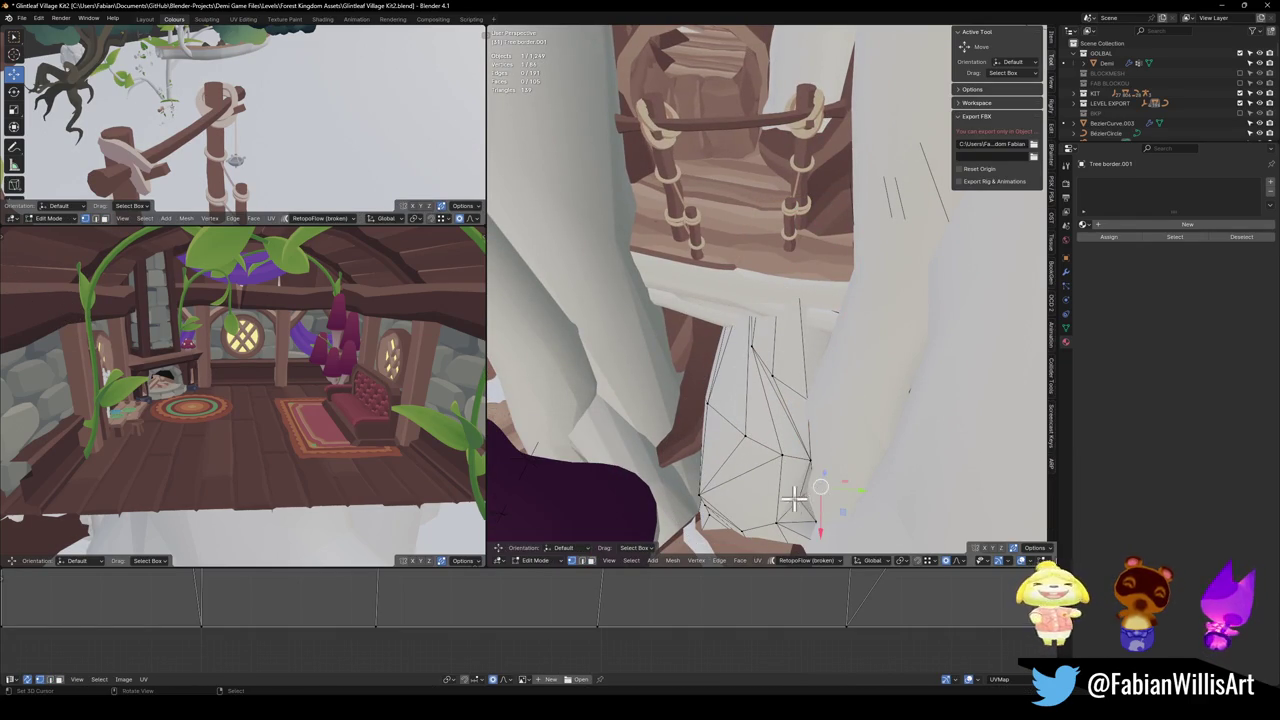
left_click(838, 484)
key("Tab")
Step: Duplicate another tree border object and place the copy
mouse_move(733, 412)
left_mouse_down()
mouse_move(834, 409)
mouse_move(797, 427)
left_mouse_up()
left_click(797, 427)
key("shift+d")
left_click(775, 440)
Step: Rotate the copied tree border around Z and check its placement against the trunk
key("r")
key("z")
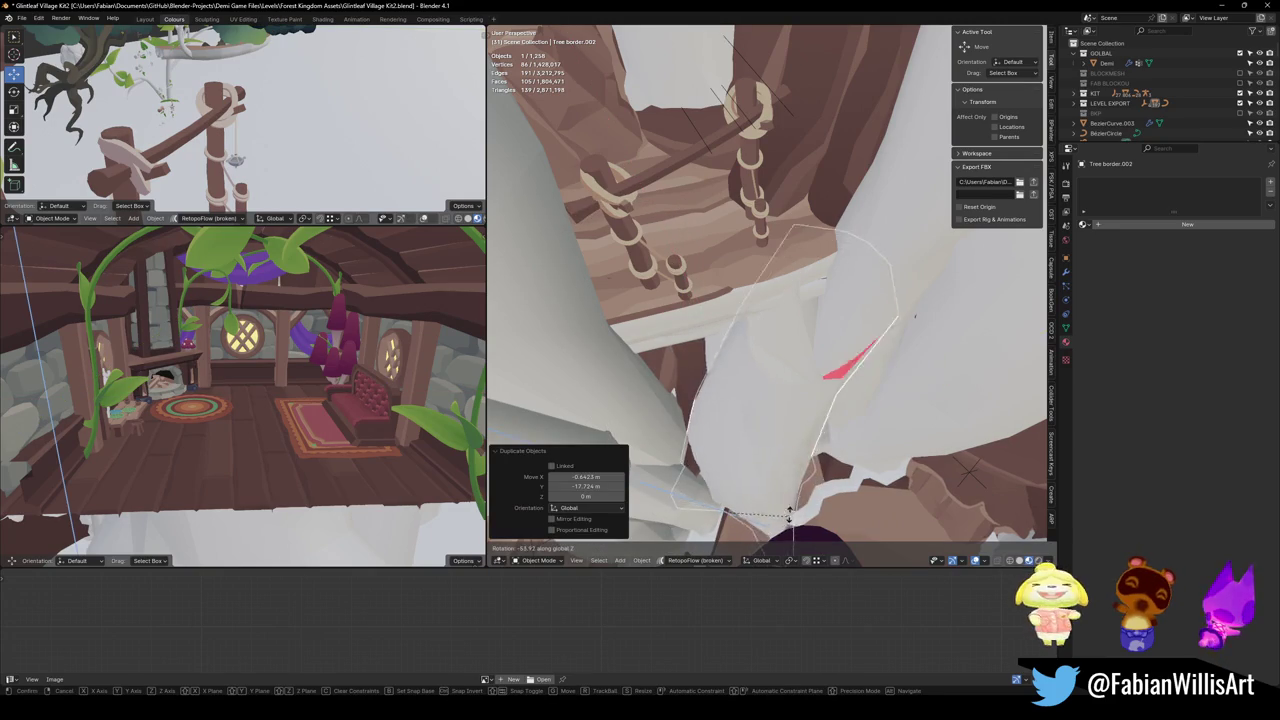
key("Escape")
mouse_move(748, 505)
left_mouse_down()
mouse_move(816, 385)
mouse_move(806, 457)
mouse_move(774, 403)
mouse_move(823, 393)
mouse_move(800, 366)
mouse_move(831, 351)
mouse_move(820, 331)
mouse_move(845, 347)
left_mouse_up()
mouse_move(785, 383)
left_mouse_down()
mouse_move(794, 371)
mouse_move(771, 391)
mouse_move(794, 371)
left_mouse_up()
Step: Reshape the copied border's vertices along Z with proportional editing to meet the ground
key("Tab")
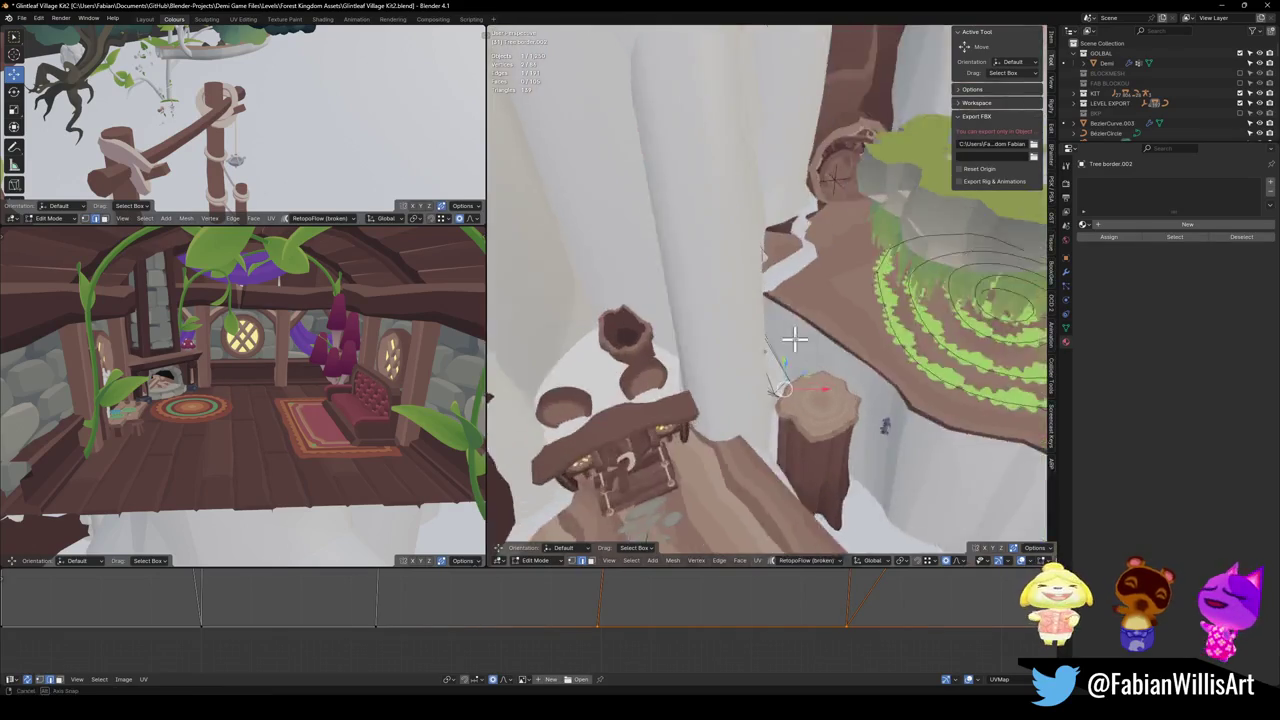
key("g")
key("z")
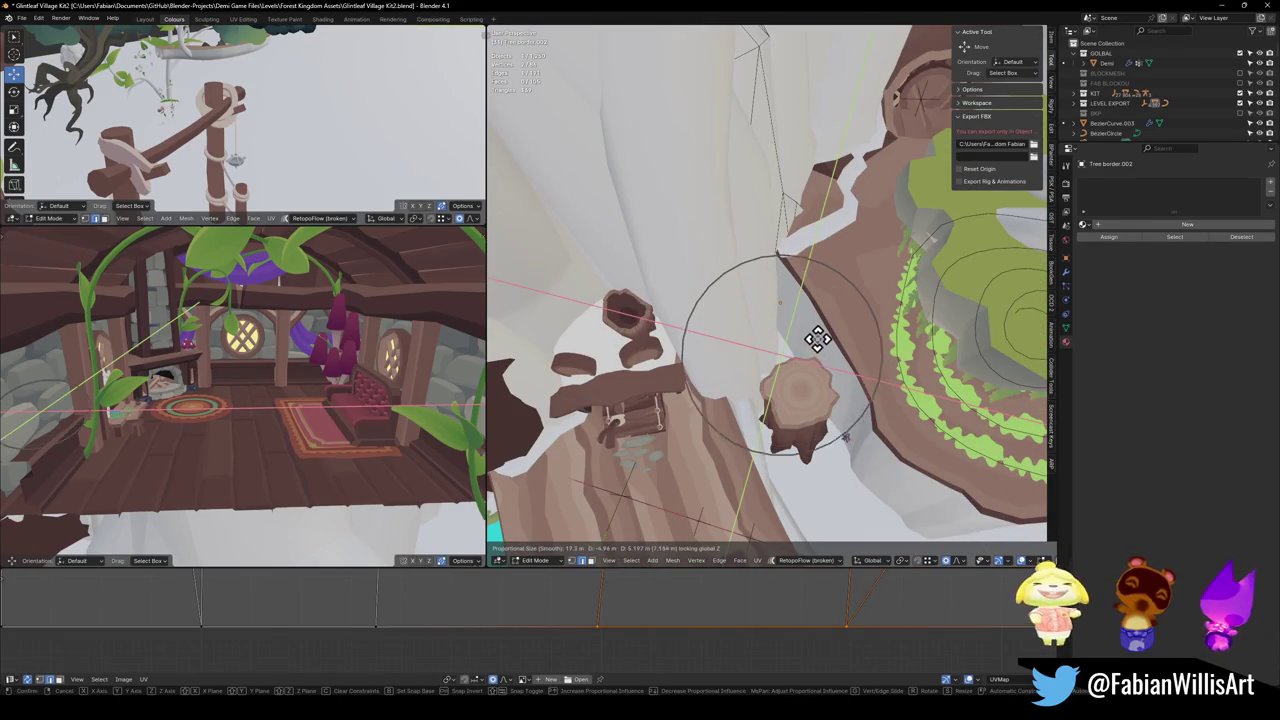
left_click(816, 339)
scroll(820, 271, "up", 4)
mouse_move(820, 271)
left_mouse_down()
mouse_move(822, 258)
mouse_move(791, 357)
mouse_move(743, 391)
left_mouse_up()
Step: Switch to trunk Cylinder.110 and soft-move its base vertices outside the Z axis
key("alt+q")
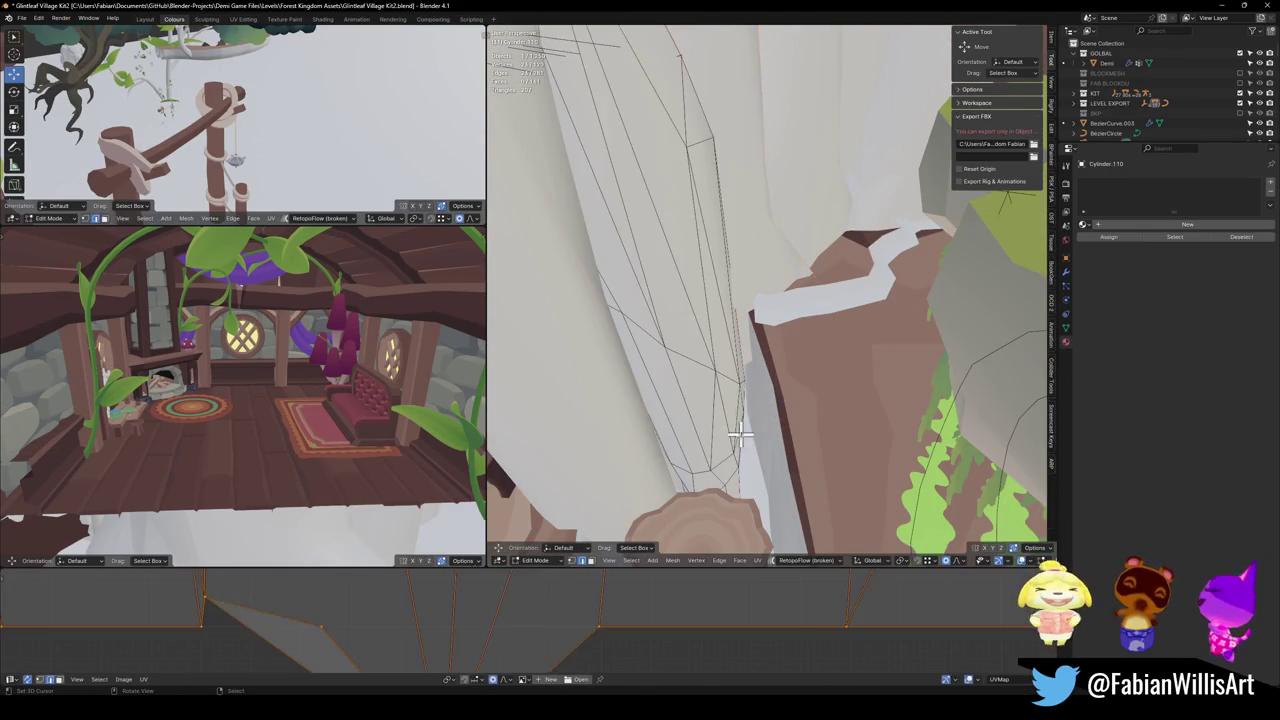
left_click_drag(743, 456, 735, 441)
key("g")
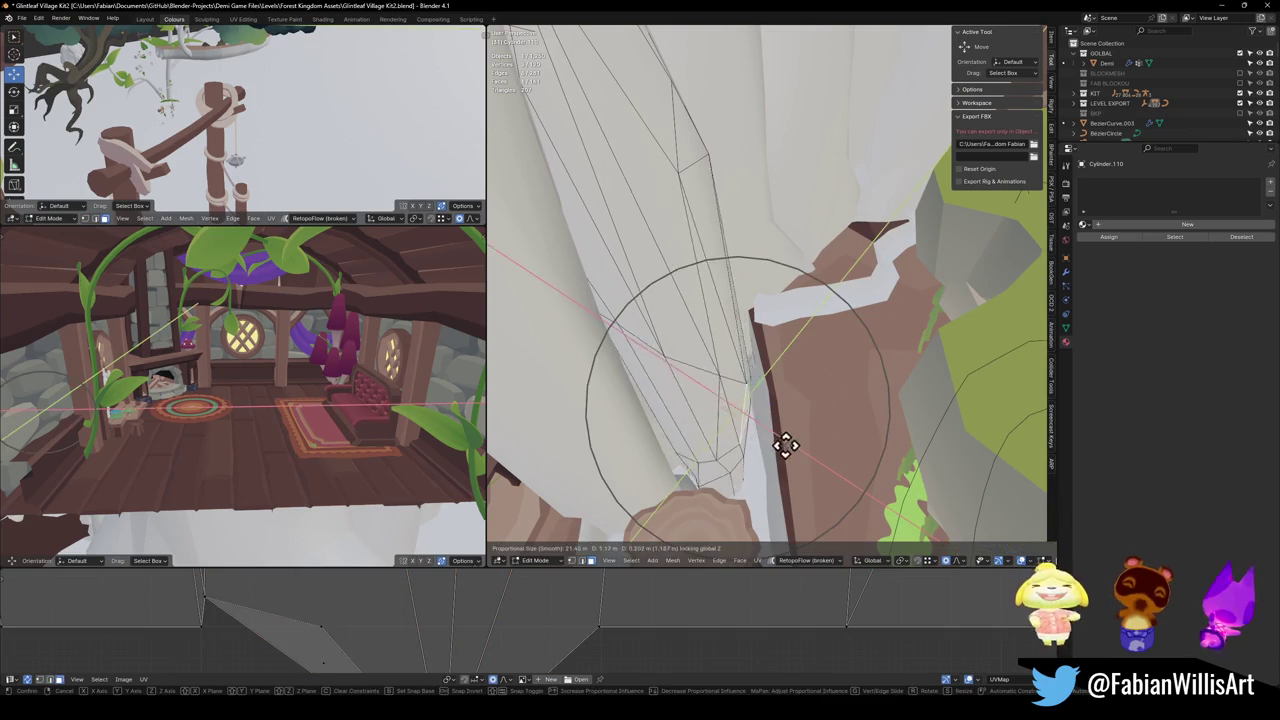
key("shift+z")
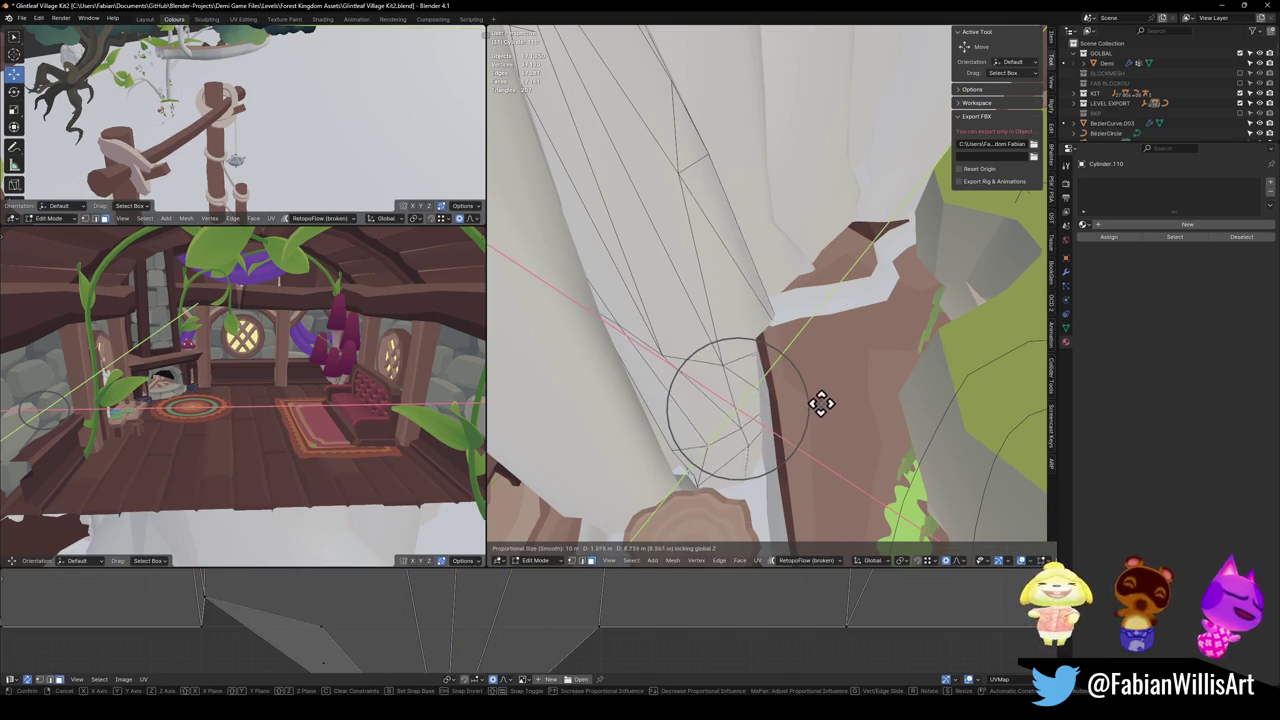
left_click(820, 404)
mouse_move(811, 414)
left_mouse_down()
mouse_move(760, 440)
mouse_move(729, 430)
left_mouse_up()
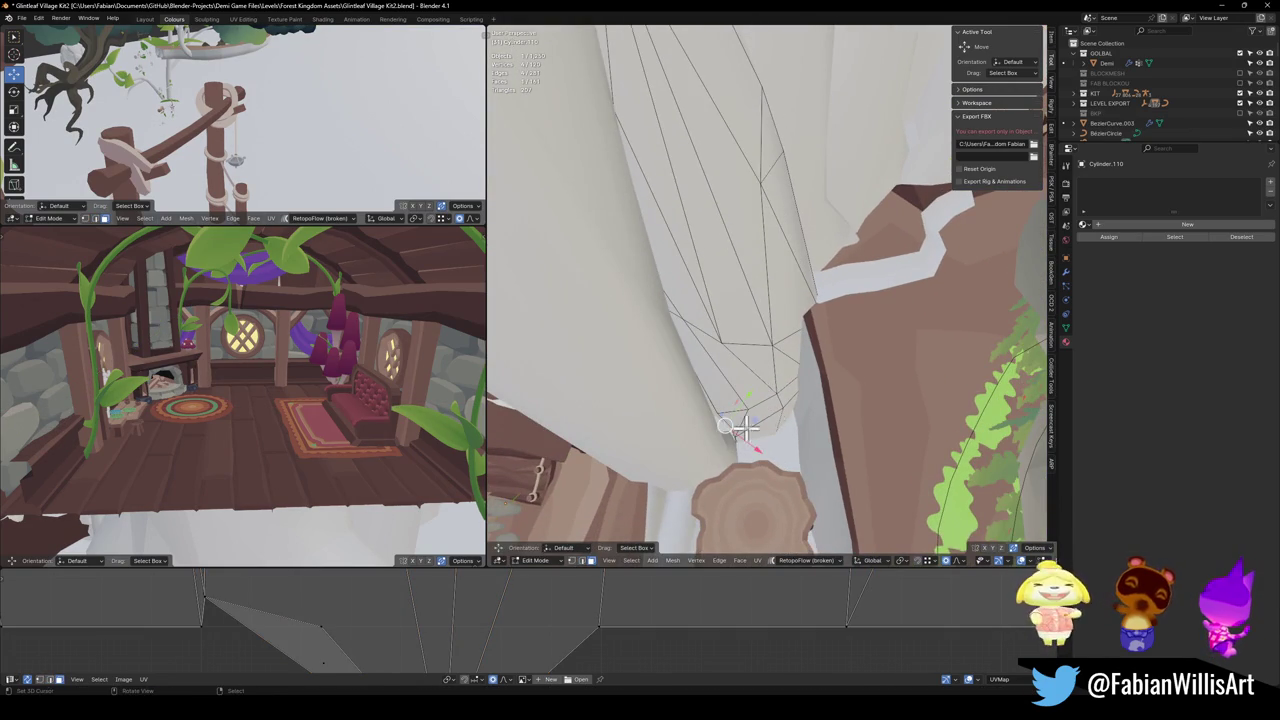
key("g")
key("shift+z")
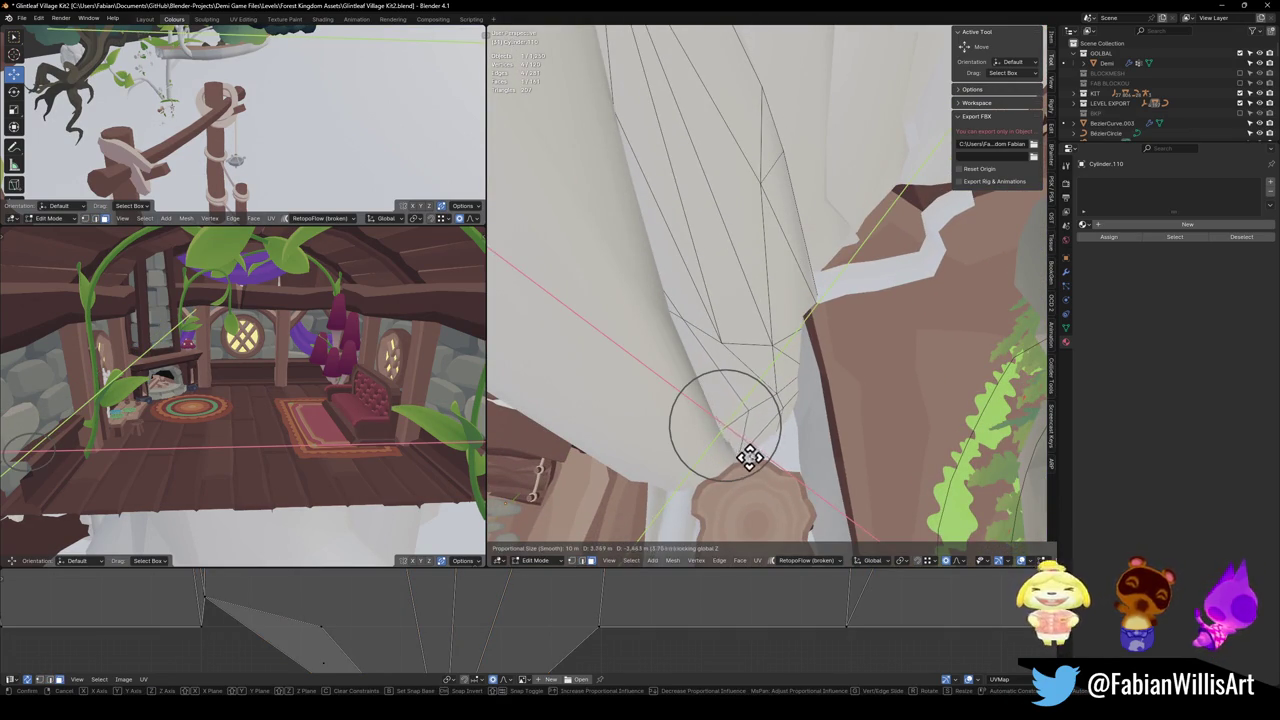
left_click(744, 462)
Step: Keep nudging Cylinder.110's base vertices, excluding Z, until the trunk meets the ground
mouse_move(744, 462)
left_mouse_down()
mouse_move(808, 251)
mouse_move(834, 266)
mouse_move(745, 295)
left_mouse_up()
key("g")
key("shift+z")
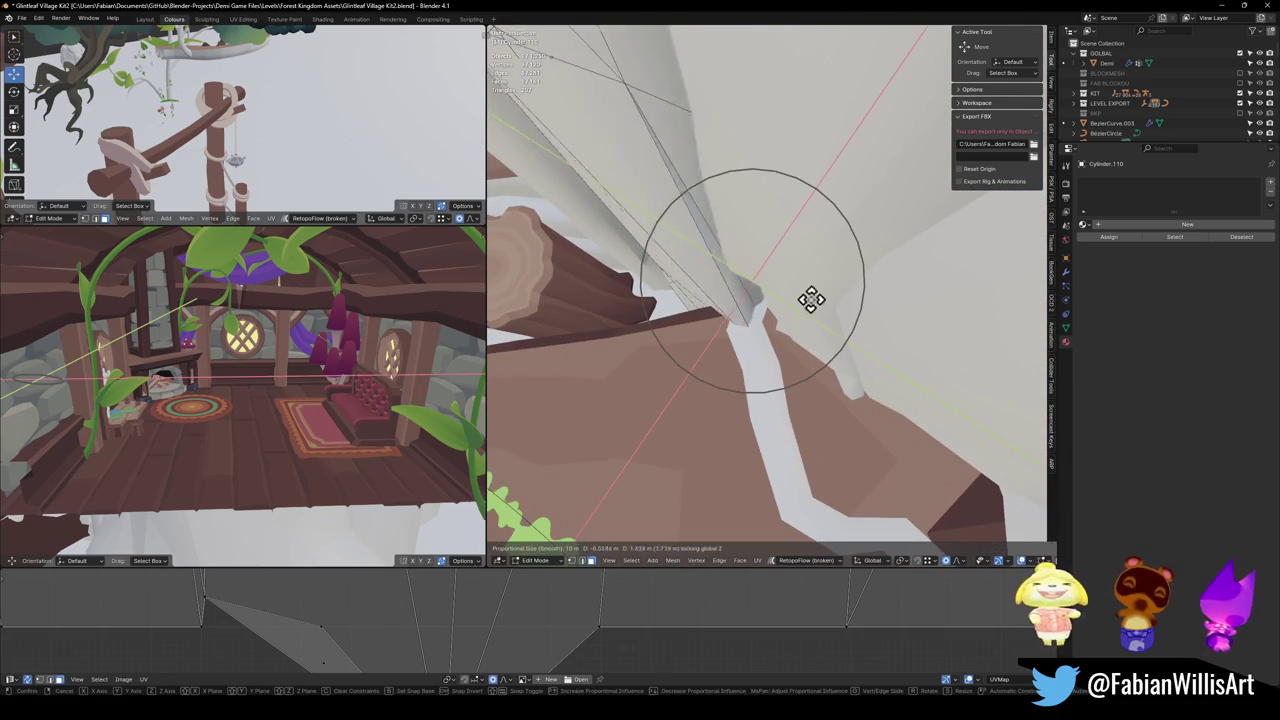
left_click(853, 311)
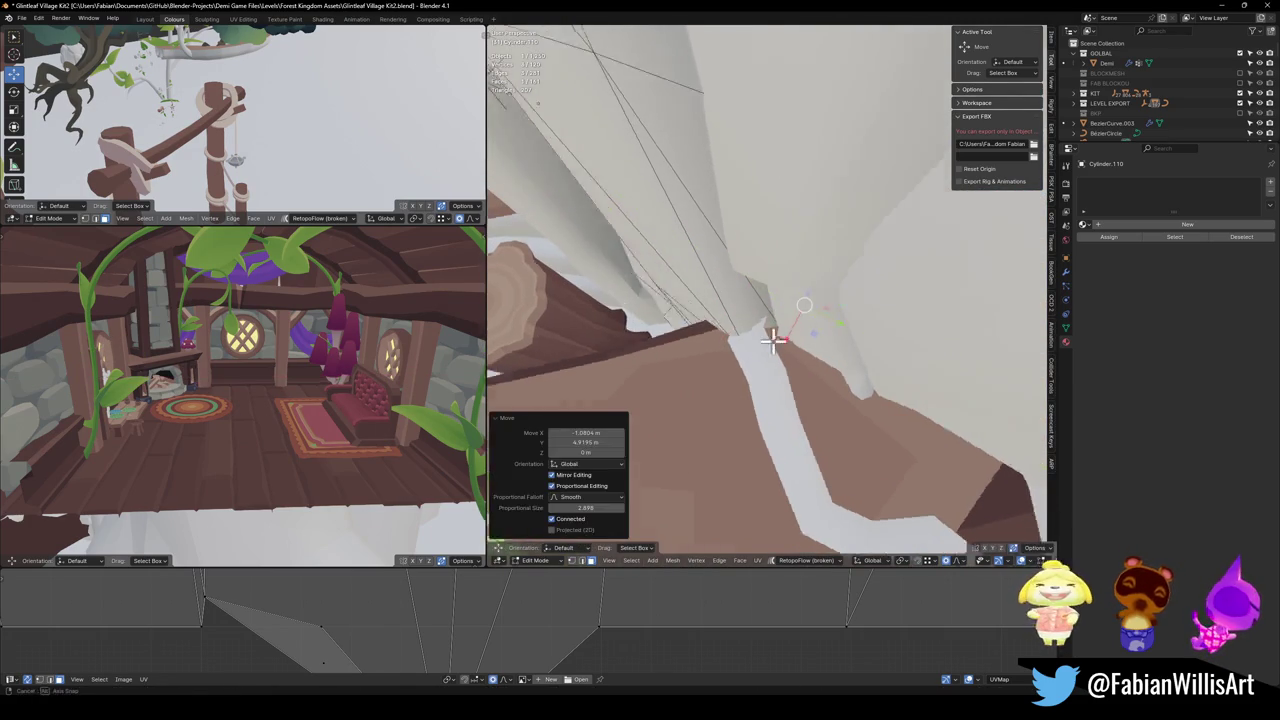
key("g")
key("shift+z")
left_click(757, 320)
mouse_move(757, 320)
left_mouse_down()
mouse_move(810, 380)
mouse_move(846, 306)
mouse_move(791, 277)
mouse_move(798, 360)
mouse_move(784, 410)
mouse_move(749, 443)
mouse_move(771, 363)
mouse_move(749, 346)
mouse_move(736, 290)
mouse_move(762, 268)
mouse_move(737, 288)
left_mouse_up()
Step: Finish the border edit, return to object mode, switch to solid shading, and unhide all objects
key("alt+q")
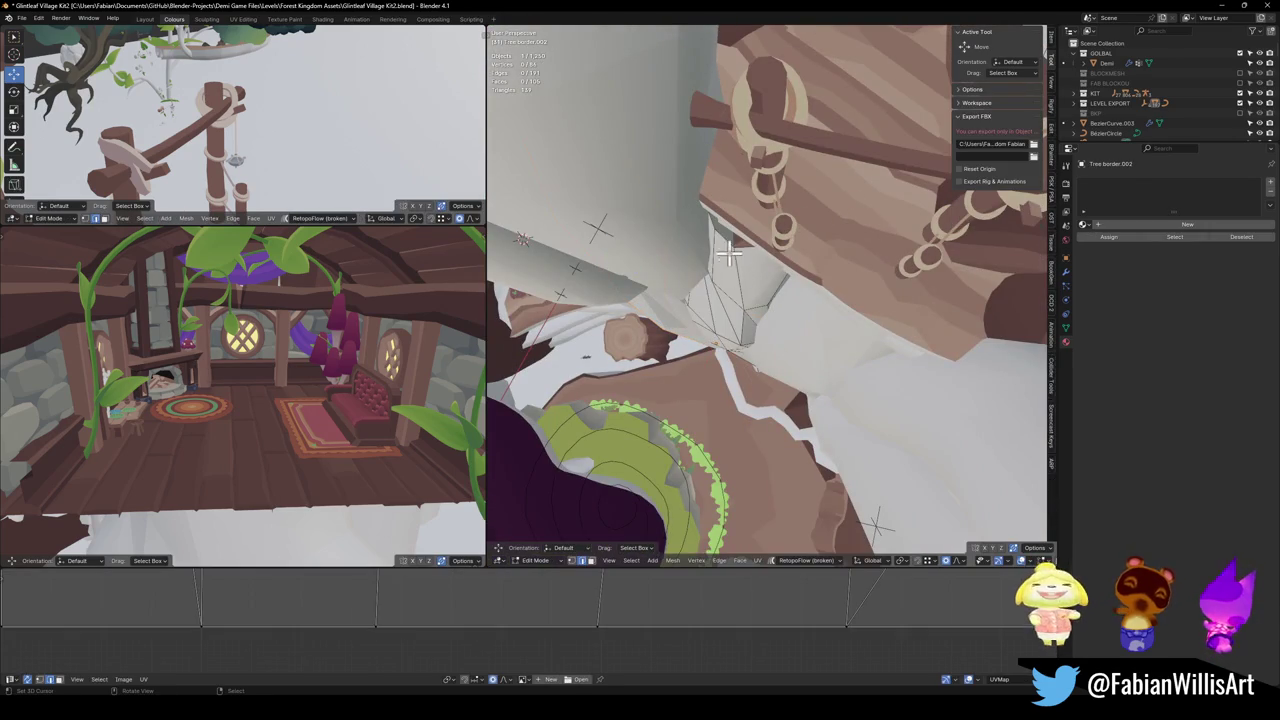
left_click(760, 225)
key("Tab")
mouse_move(760, 225)
left_mouse_down()
mouse_move(820, 329)
mouse_move(800, 271)
mouse_move(820, 354)
mouse_move(886, 320)
mouse_move(785, 366)
mouse_move(745, 299)
mouse_move(786, 329)
mouse_move(860, 323)
mouse_move(780, 323)
mouse_move(809, 329)
mouse_move(800, 300)
mouse_move(863, 330)
left_mouse_up()
key("z")
left_click(850, 325)
key("alt+h")
left_click_drag(866, 443, 785, 335)
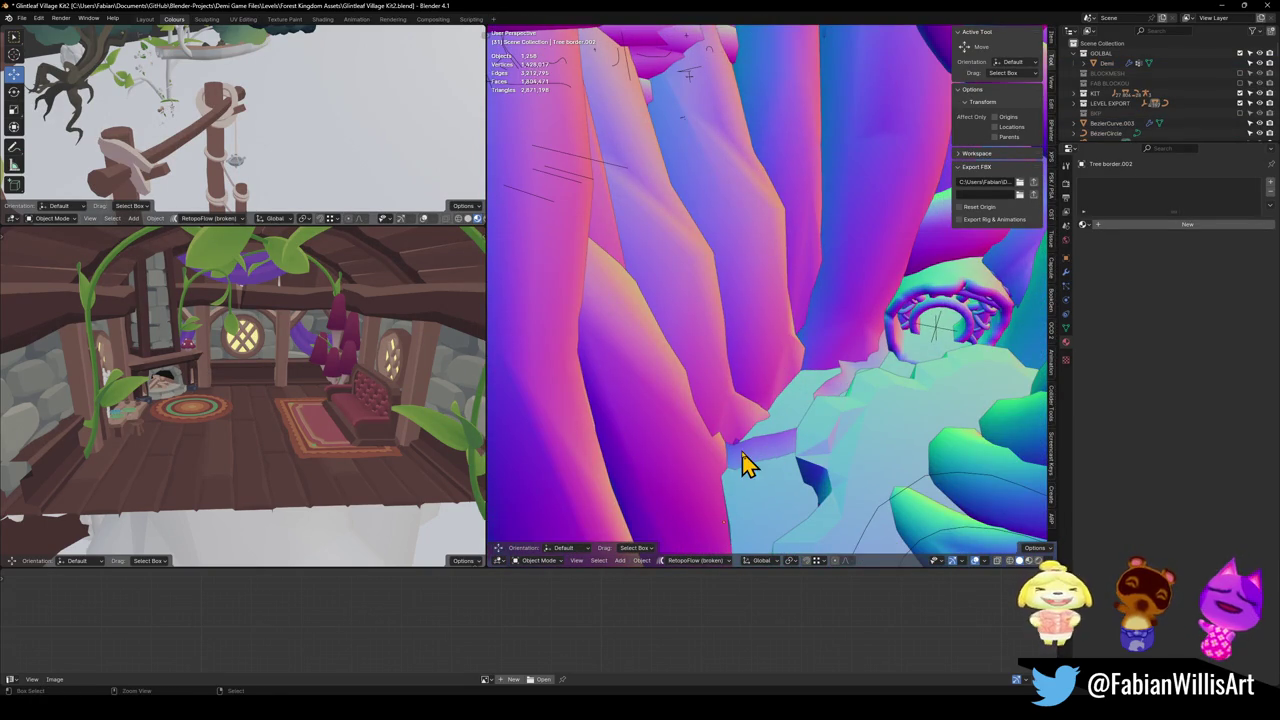
Step: Frame the Grass Trim and raise its selected edge vertices along Z with proportional editing
key("KP_Decimal")
mouse_move(766, 423)
left_mouse_down()
mouse_move(814, 449)
mouse_move(786, 357)
mouse_move(725, 357)
left_mouse_up()
key("Tab")
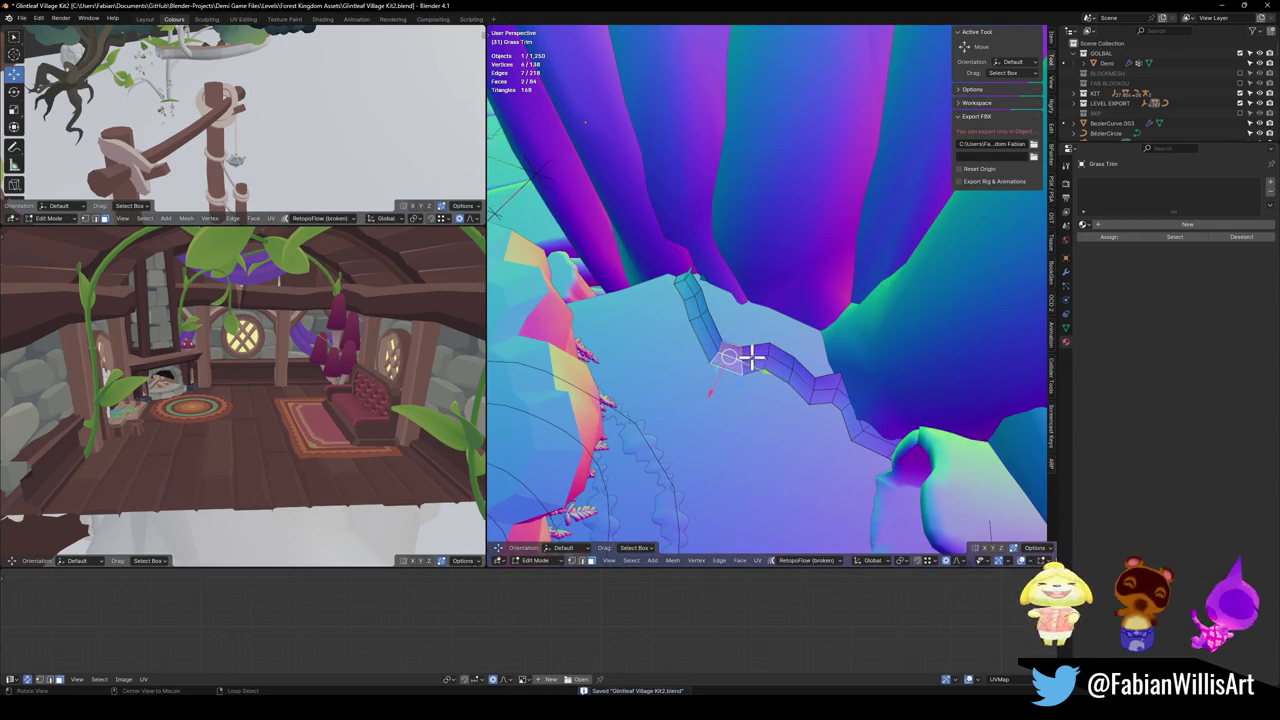
key("g")
key("z")
scroll(806, 322, "down", 4)
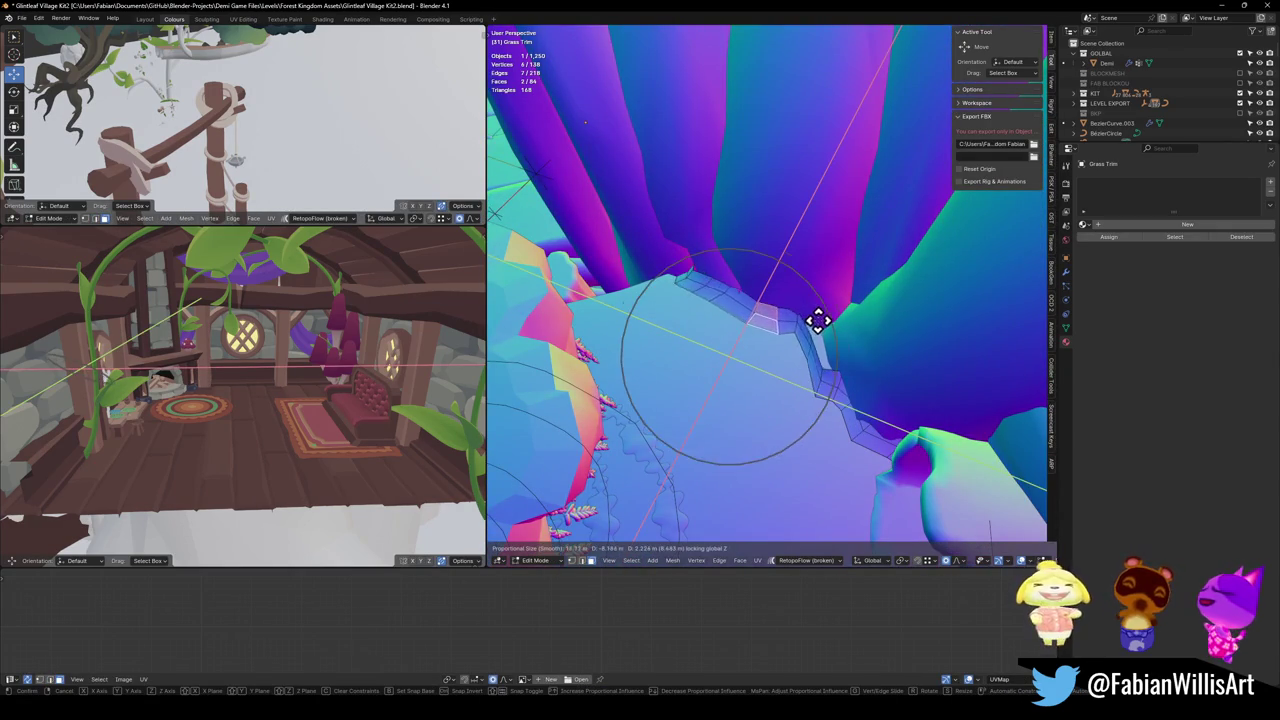
left_click(818, 322)
Step: Select further trim vertices near the trunk and lift them along Z to fit snugly
left_click(826, 360)
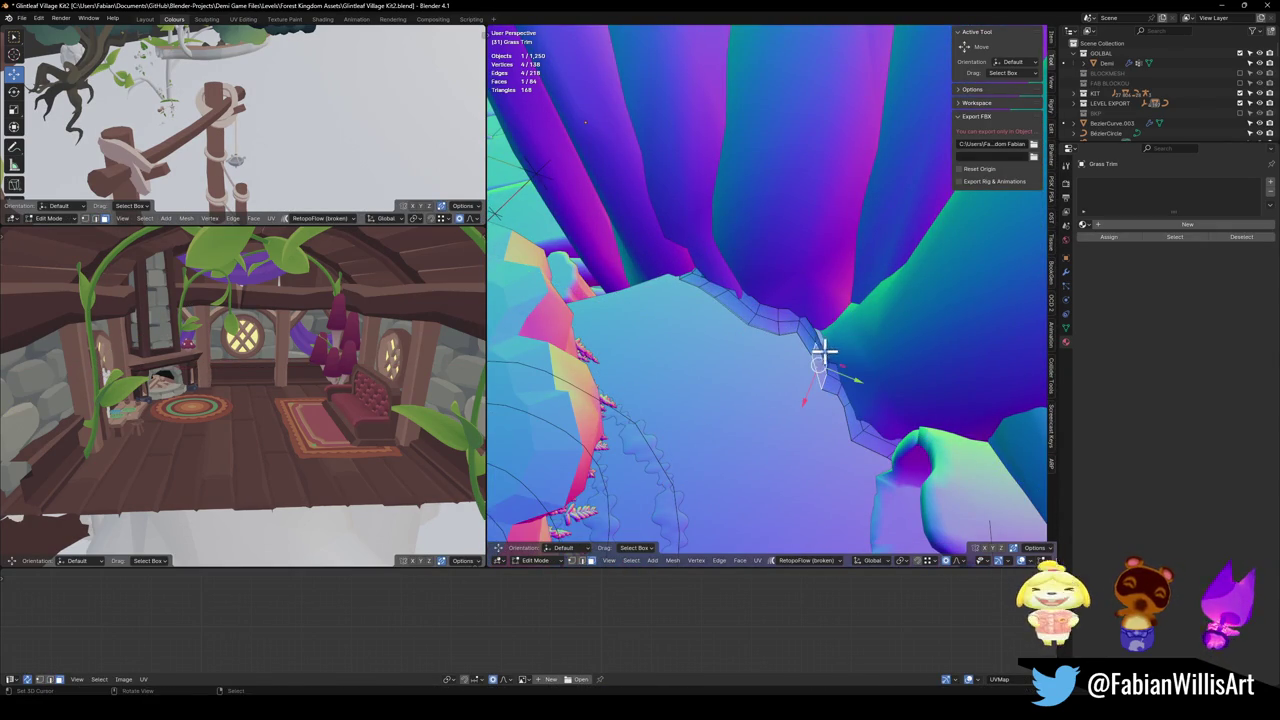
left_click(843, 349, "shift")
key("g")
key("z")
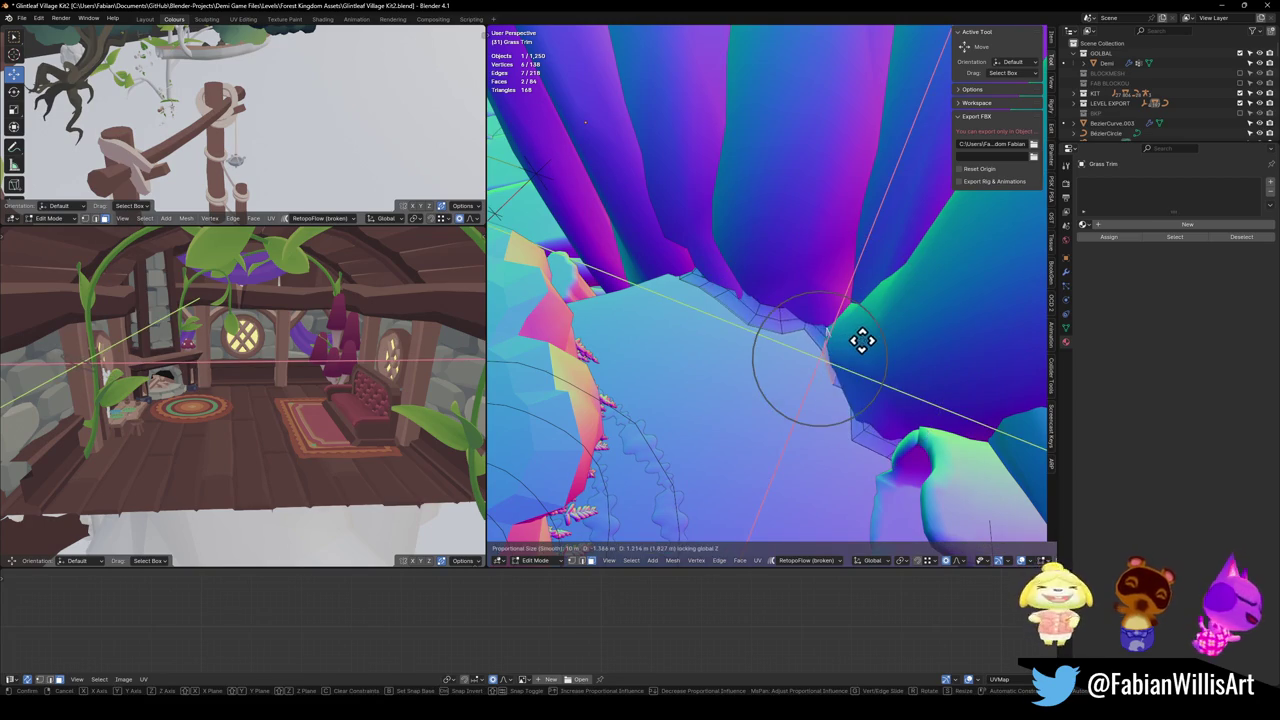
left_click(857, 346)
left_click(826, 346)
key("g")
key("z")
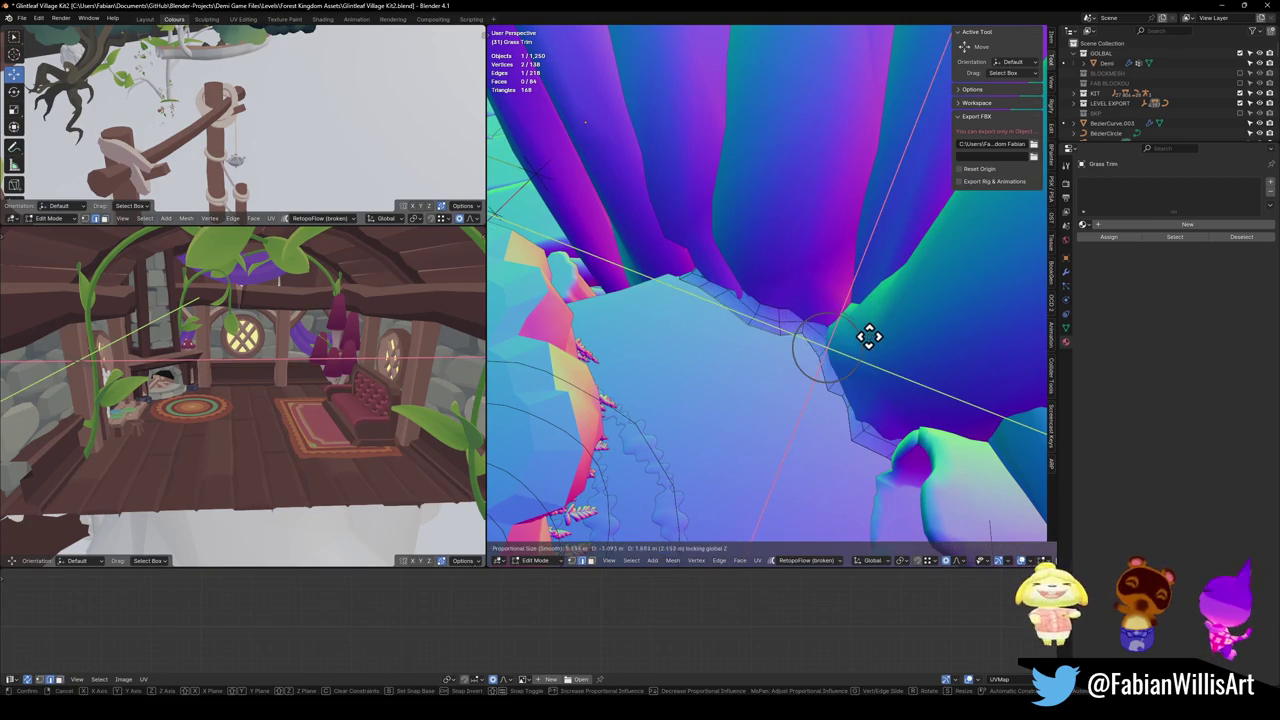
left_click(872, 337)
Step: Inspect the trim by the pillars and crevice, then return to object mode
mouse_move(872, 337)
left_mouse_down()
mouse_move(831, 357)
mouse_move(866, 306)
mouse_move(851, 306)
mouse_move(849, 266)
mouse_move(831, 354)
mouse_move(771, 314)
mouse_move(786, 271)
mouse_move(698, 273)
mouse_move(697, 300)
mouse_move(900, 260)
mouse_move(831, 338)
left_mouse_up()
mouse_move(843, 276)
left_mouse_down()
mouse_move(854, 326)
mouse_move(871, 337)
mouse_move(834, 360)
mouse_move(763, 353)
left_mouse_up()
scroll(766, 330, "down", 8)
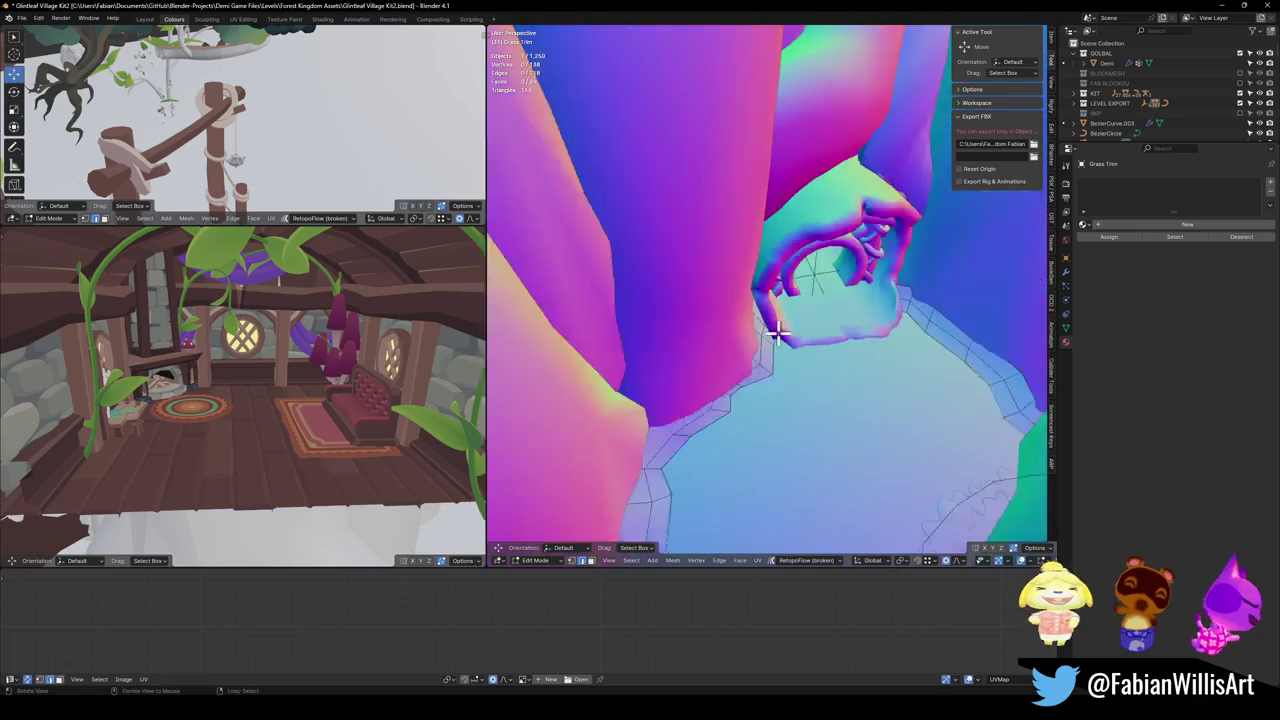
key("Tab")
mouse_move(826, 345)
left_mouse_down()
mouse_move(833, 318)
mouse_move(811, 351)
mouse_move(771, 363)
mouse_move(808, 310)
left_mouse_up()
Step: Save the village file and walk-navigate through the scene to the round door
key("ctrl+s")
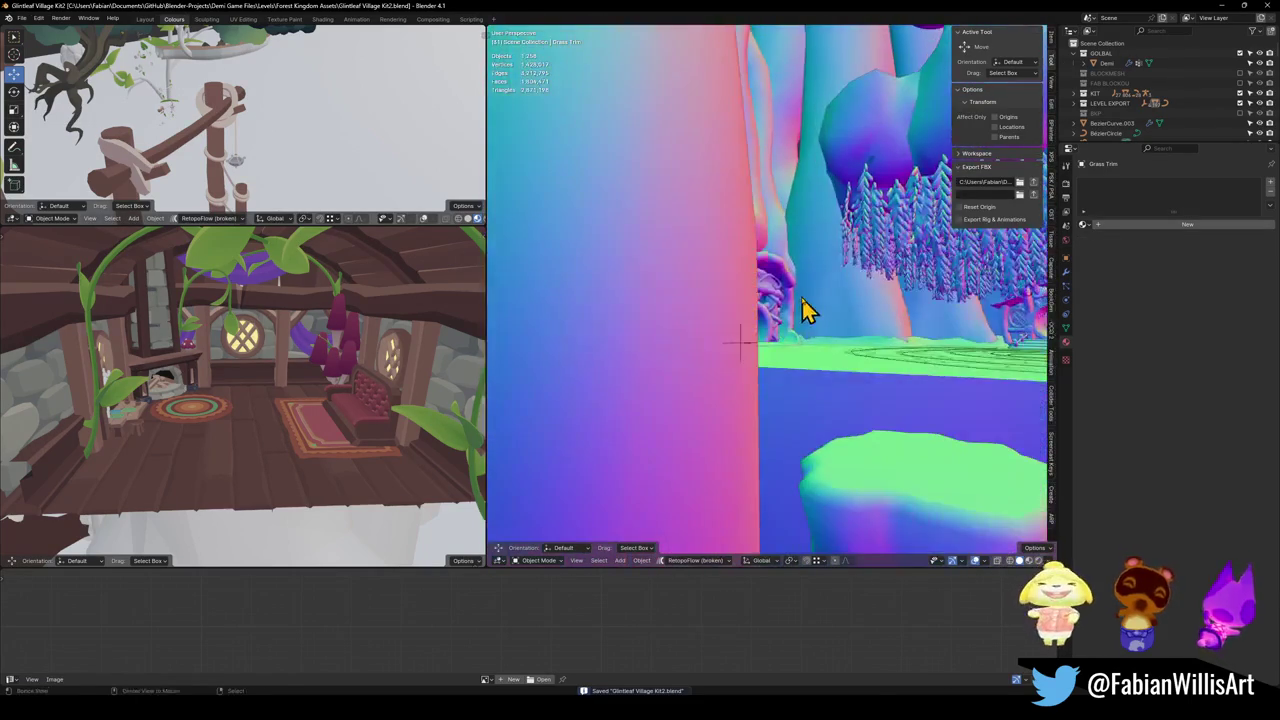
key("shift+grave")
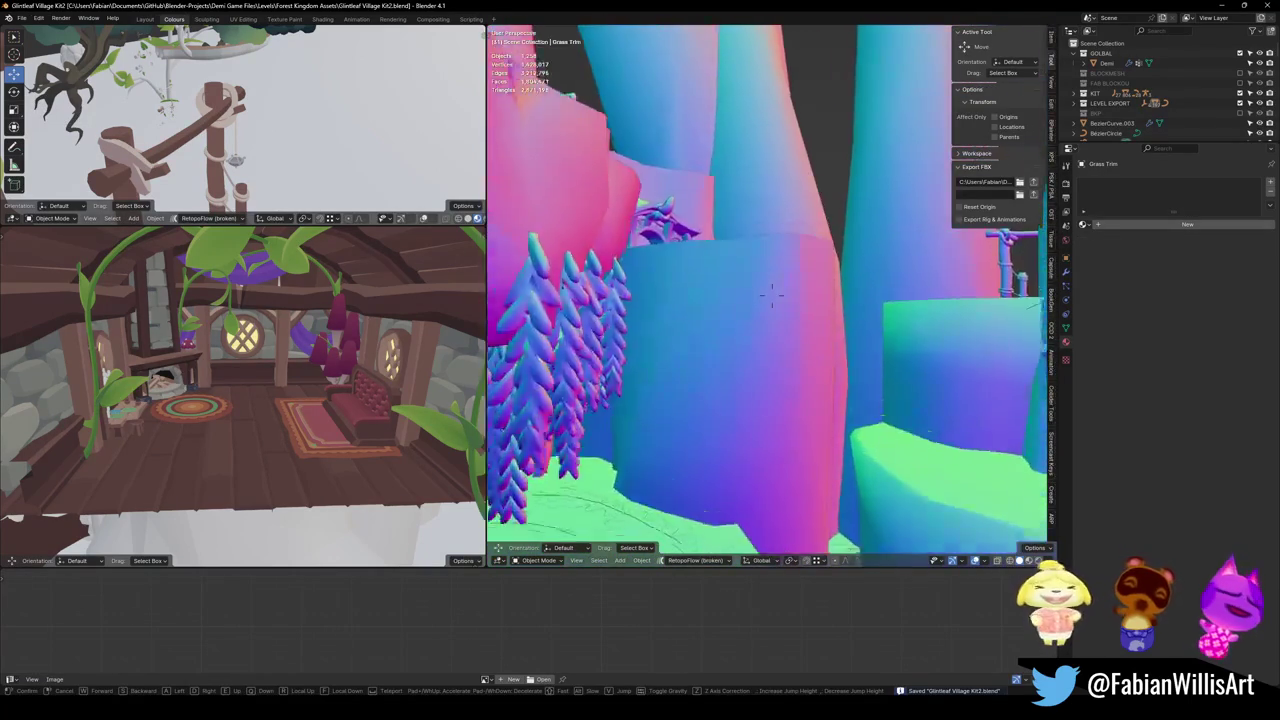
key("space")
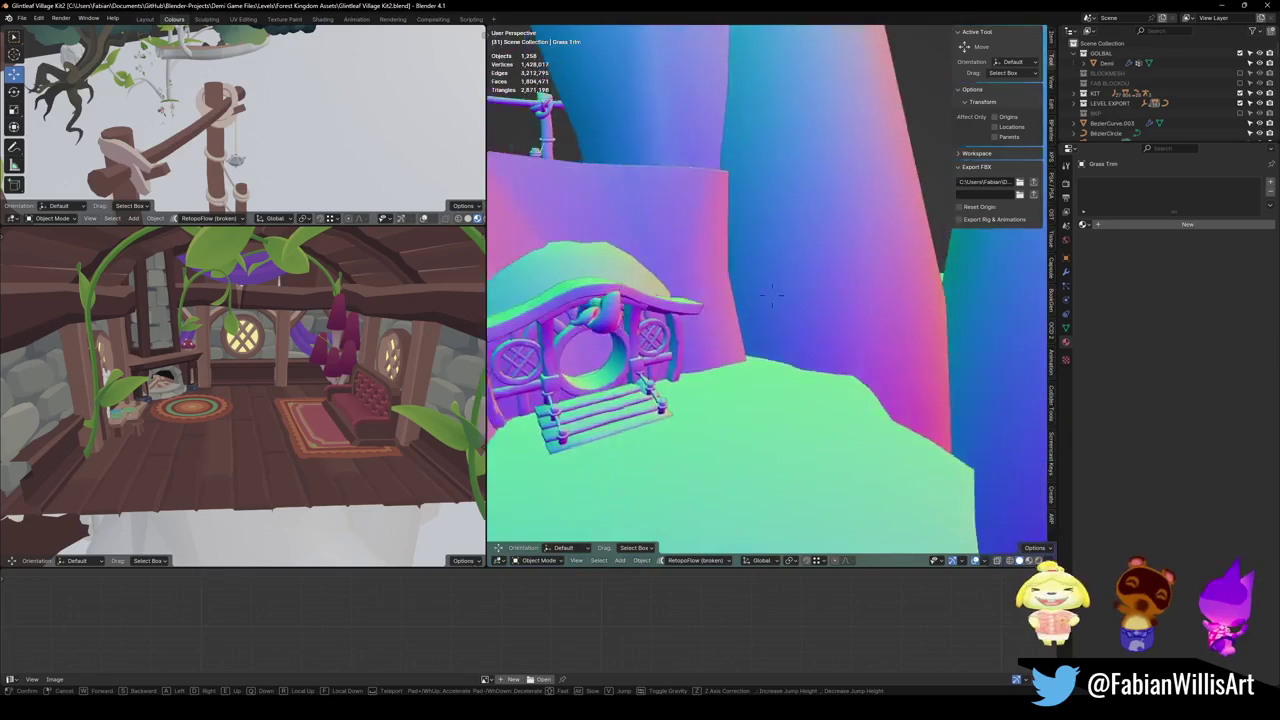
key("w")
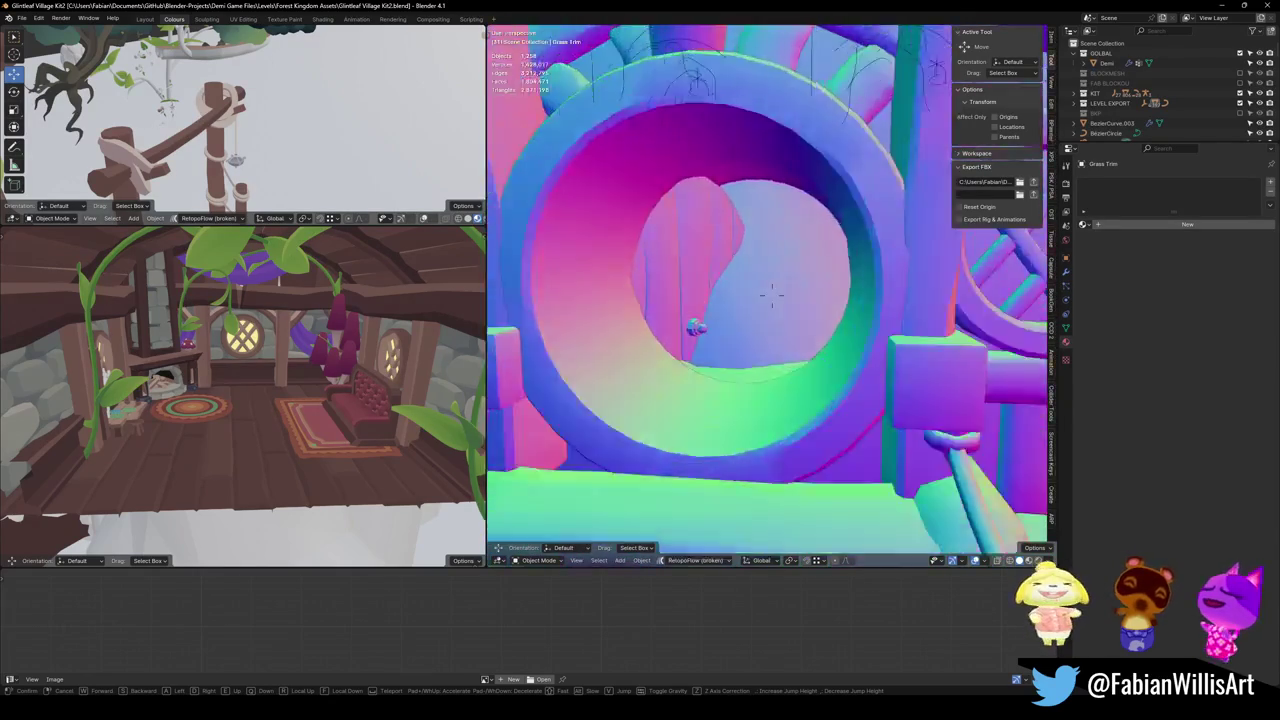
left_click(748, 306)
Step: Clear Circle.047's rotation, re-rotate it about Z, and move it to fill the arched doorway
left_click(778, 310)
key("r")
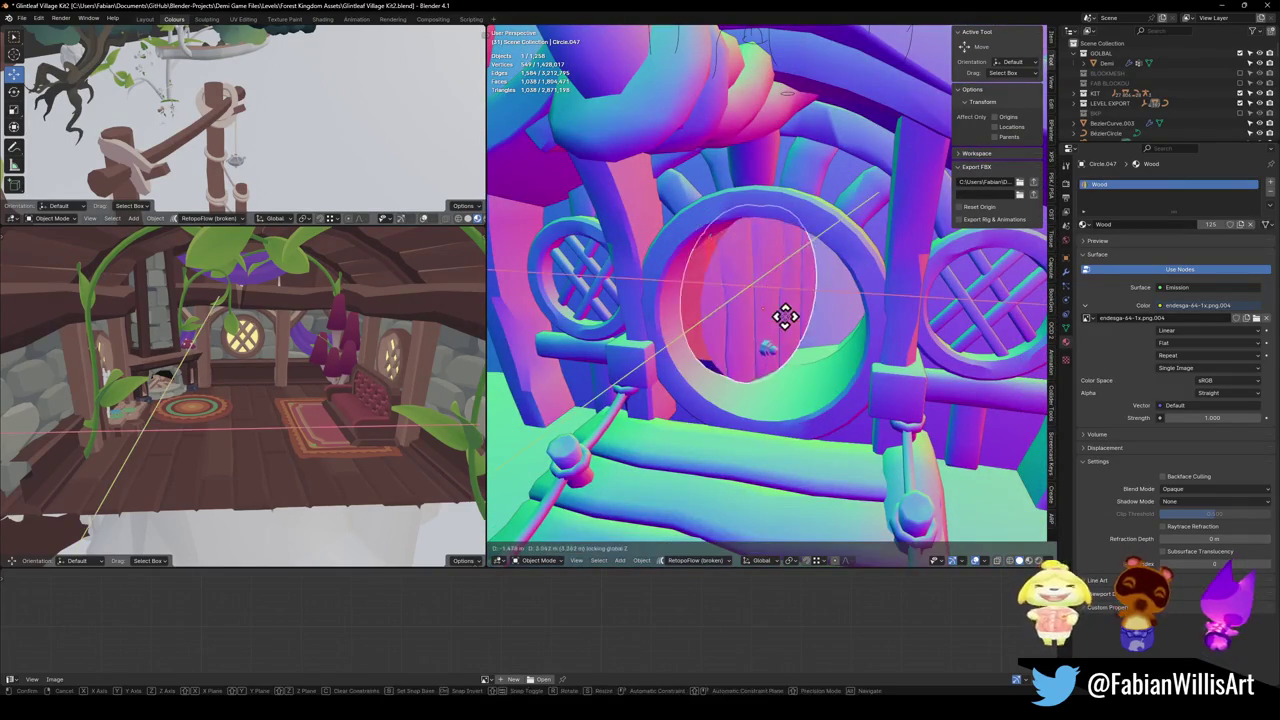
key("alt+r")
key("r")
key("z")
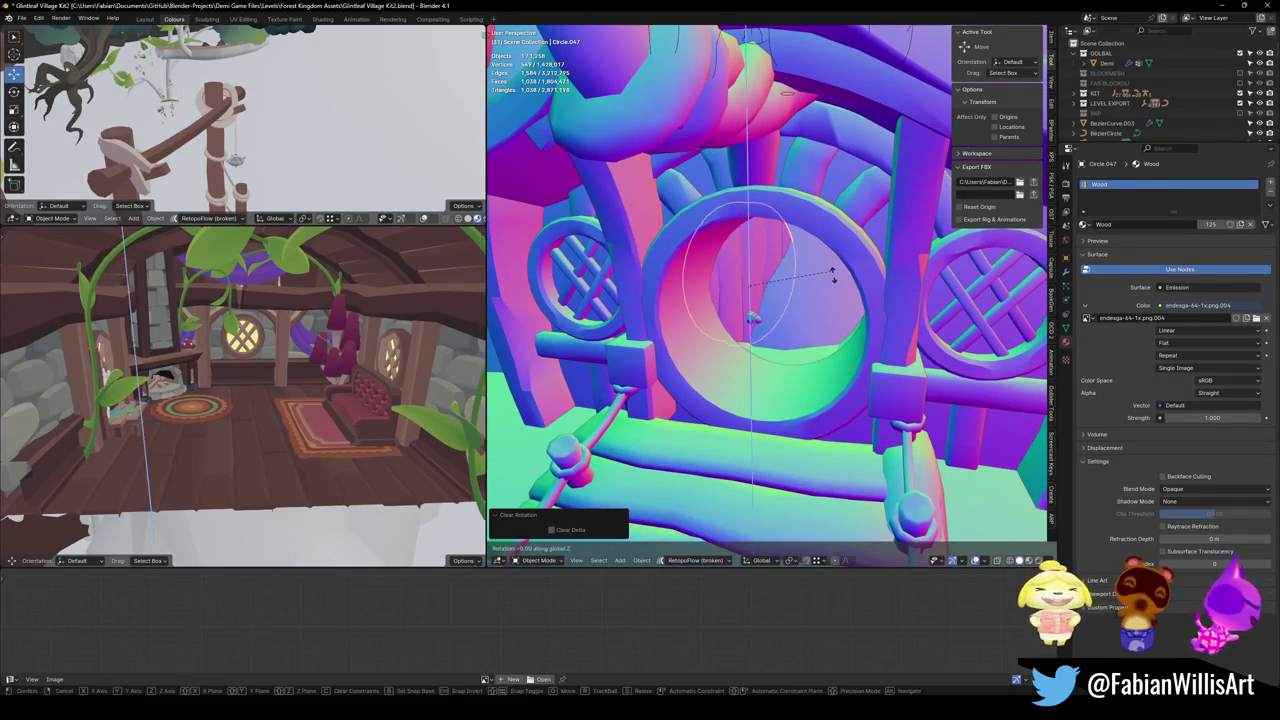
left_click(834, 343)
key("g")
key("shift+z")
key("r")
key("z")
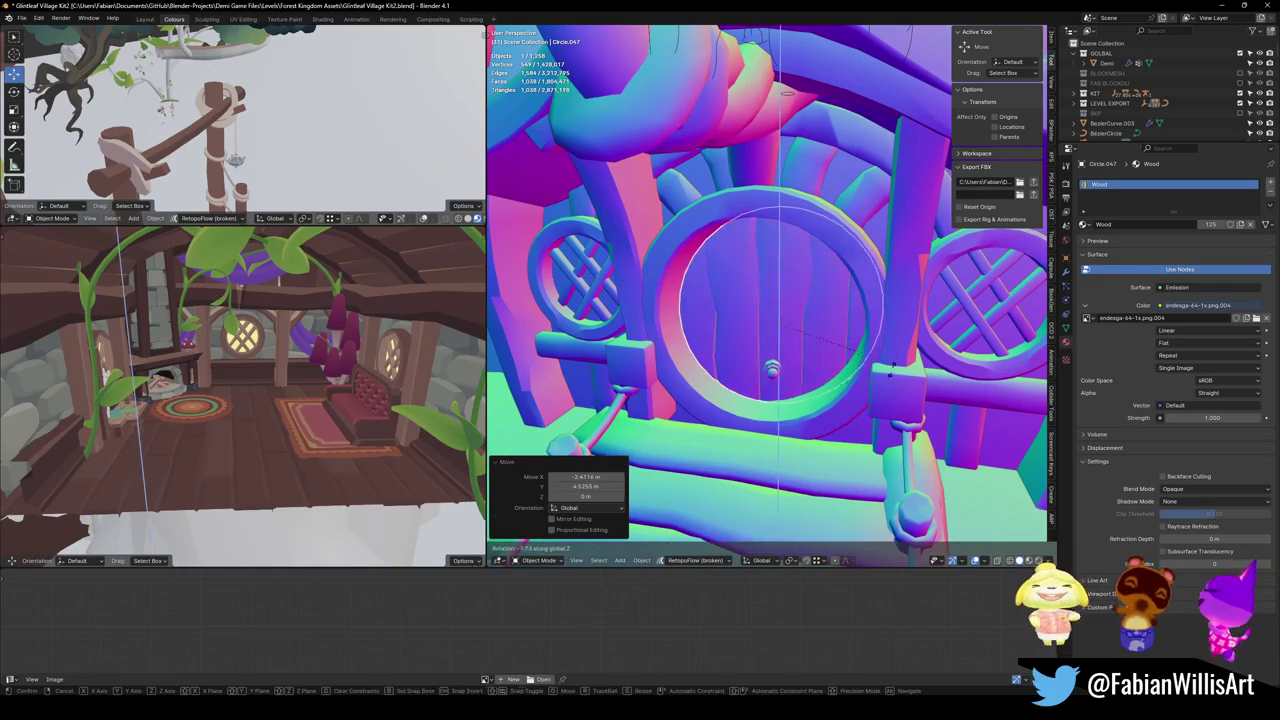